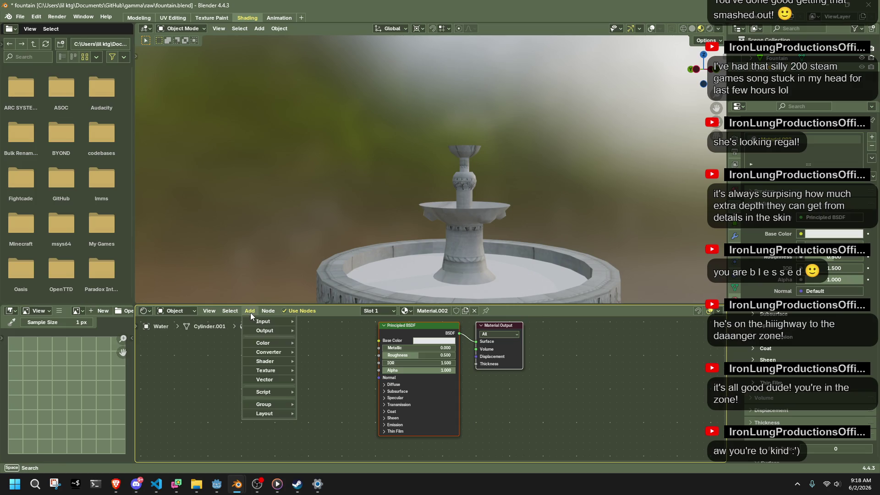
Add an Image Texture node to the water material and wire its Color into Base Color
mouse_move(265, 369)
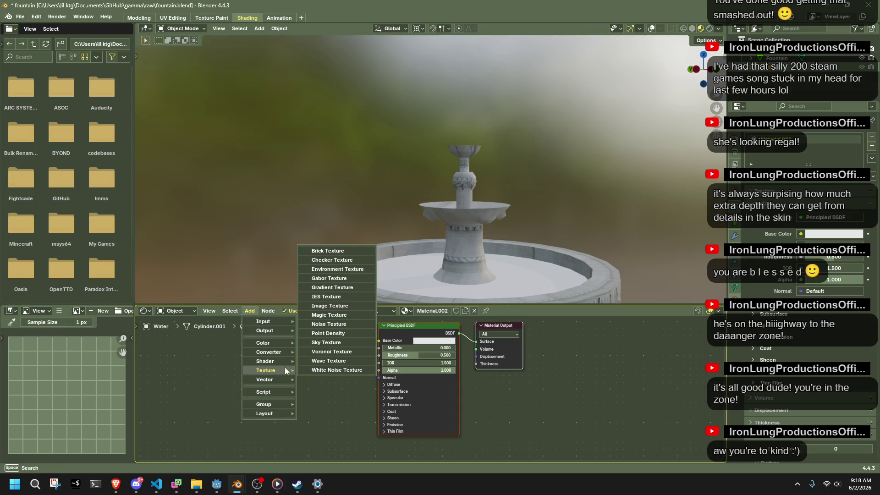
left_click(336, 306)
left_click(229, 349)
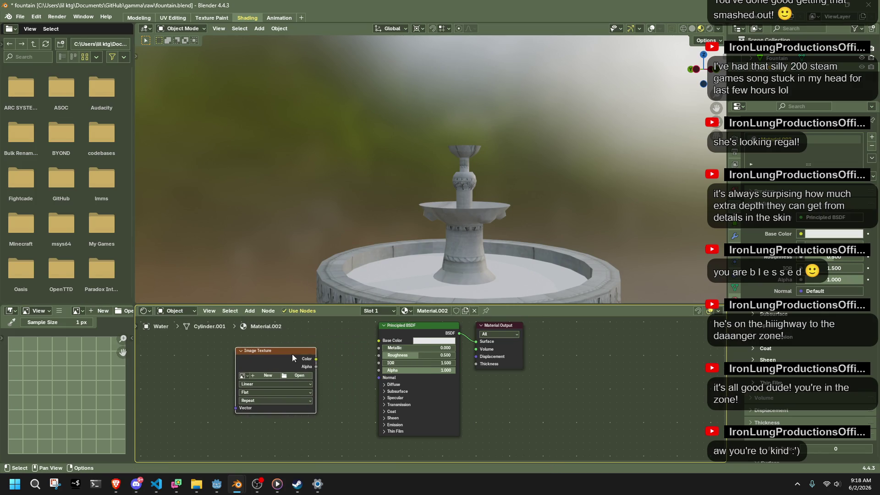
left_click_drag(316, 358, 378, 340)
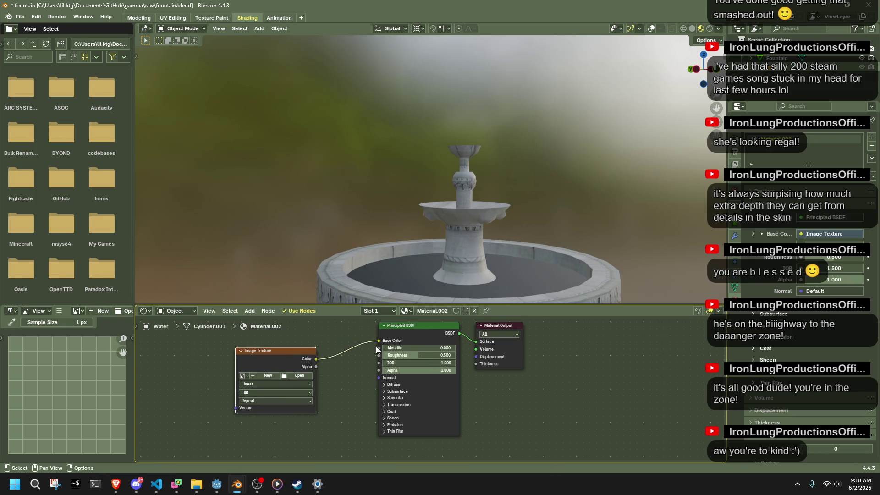
Switch to the browser to generate a water texture and save it as water2JPG.jpg
key("alt+Tab")
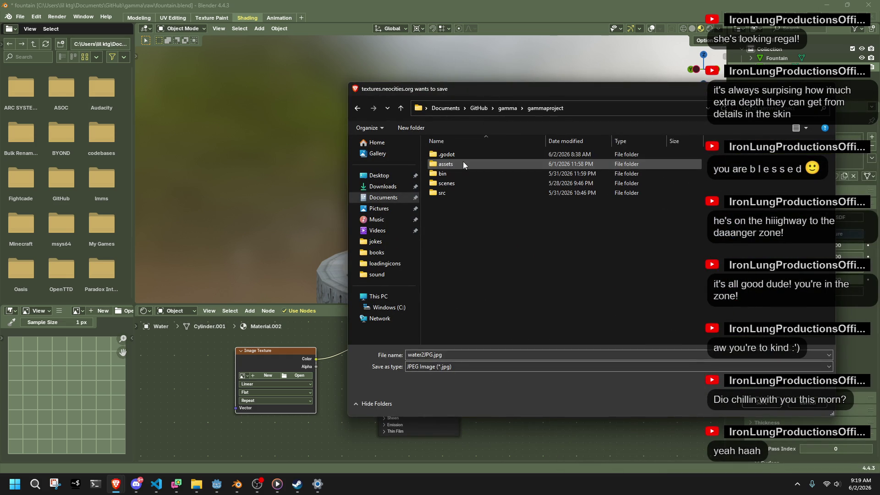
Point the Save As dialog at the project's assets\textures folder
double_click(454, 165)
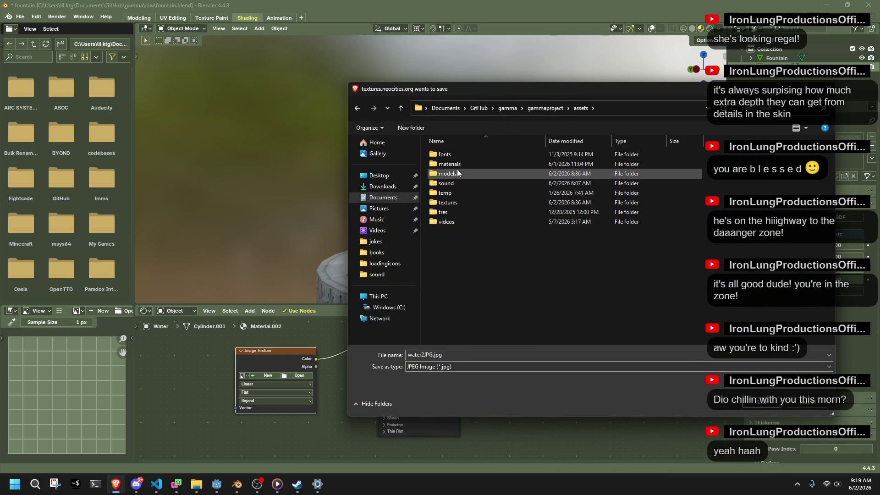
double_click(461, 201)
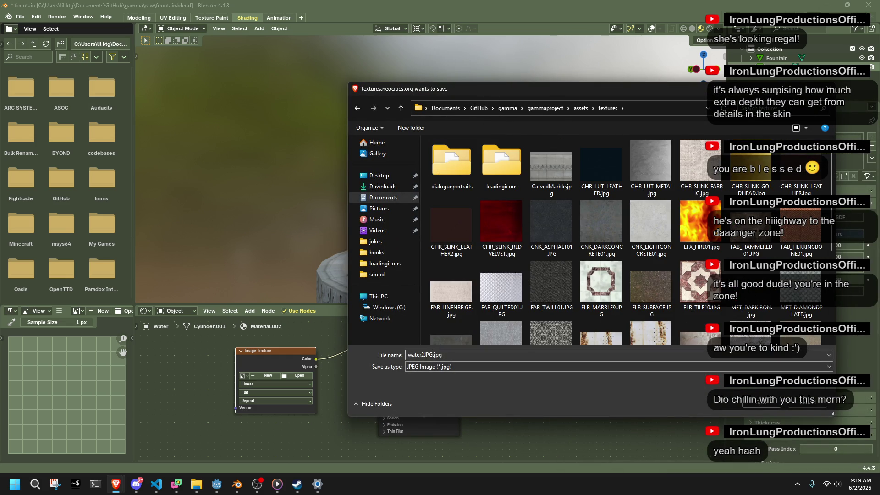
scroll(570, 261, "down", 3)
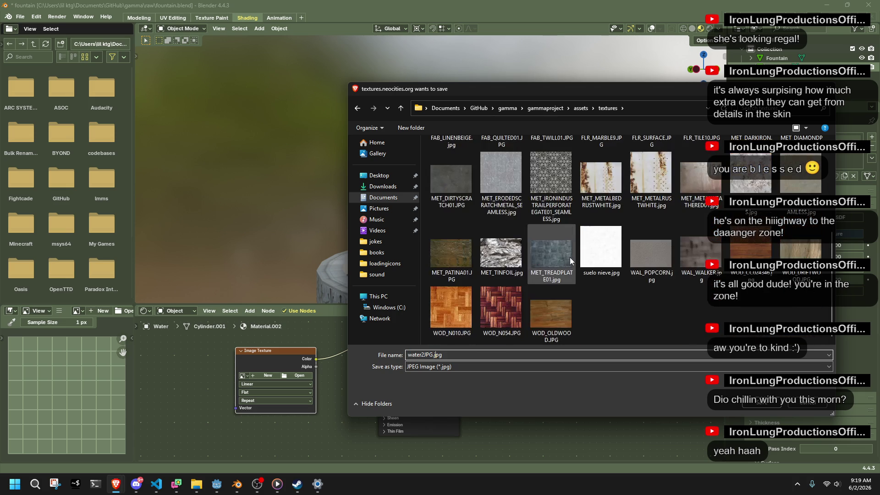
mouse_move(196, 484)
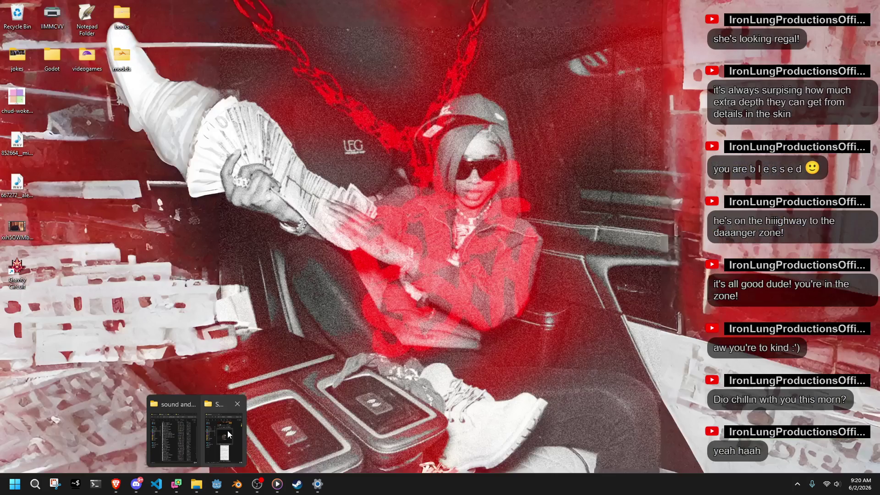
left_click(228, 434)
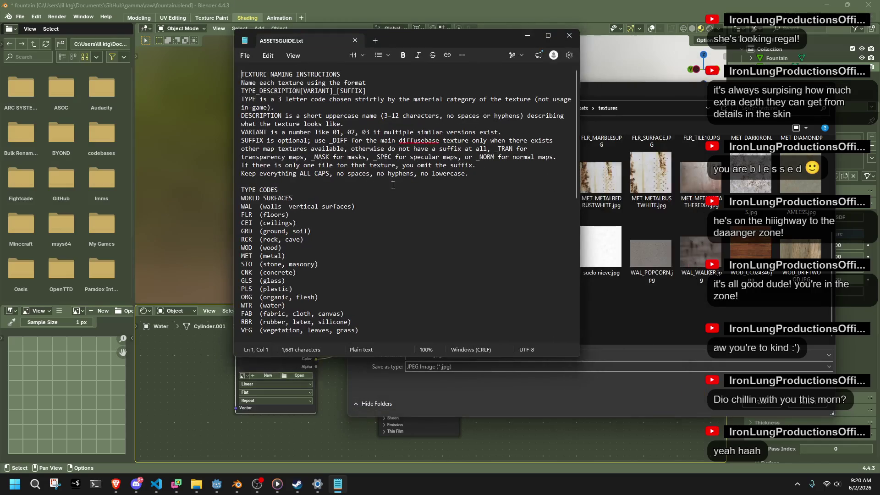
Check the texture codes in ASSETSGUIDE.txt, then close the guide
double_click(246, 215)
scroll(250, 222, "down", 1)
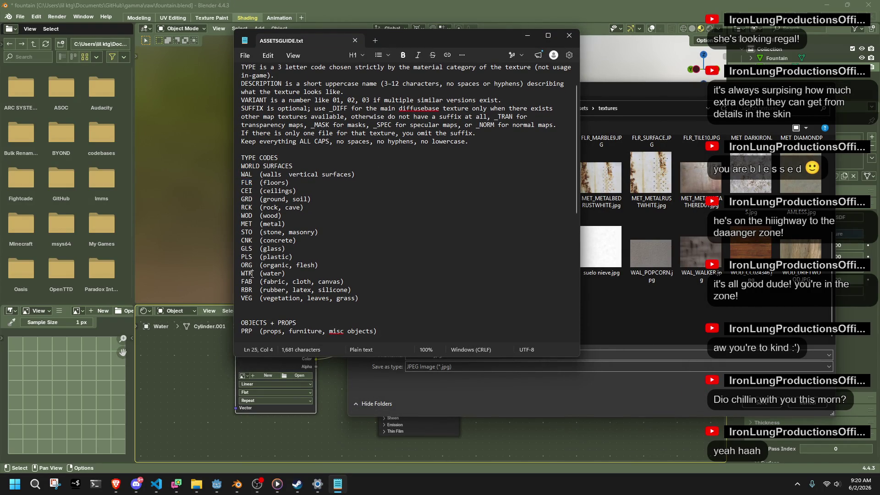
left_click(569, 35)
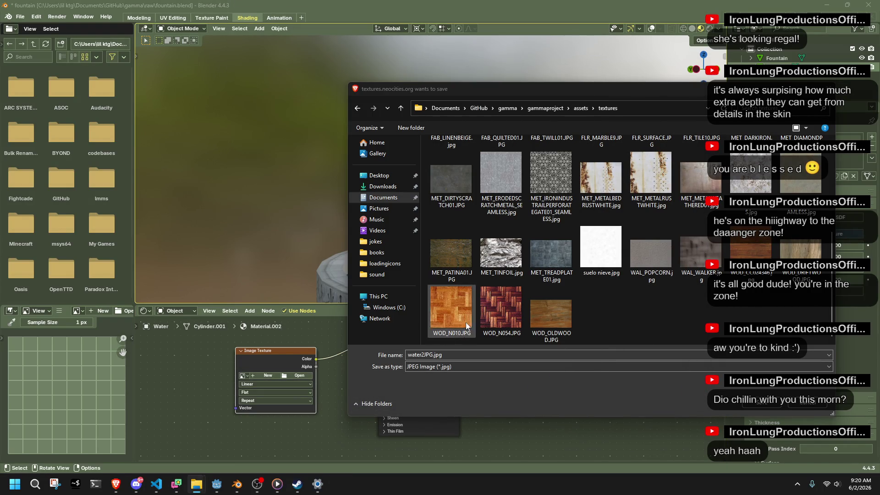
Save the water texture as WTR_WATER01.jpg in the textures folder
left_click(432, 354)
left_click_drag(434, 355, 402, 355)
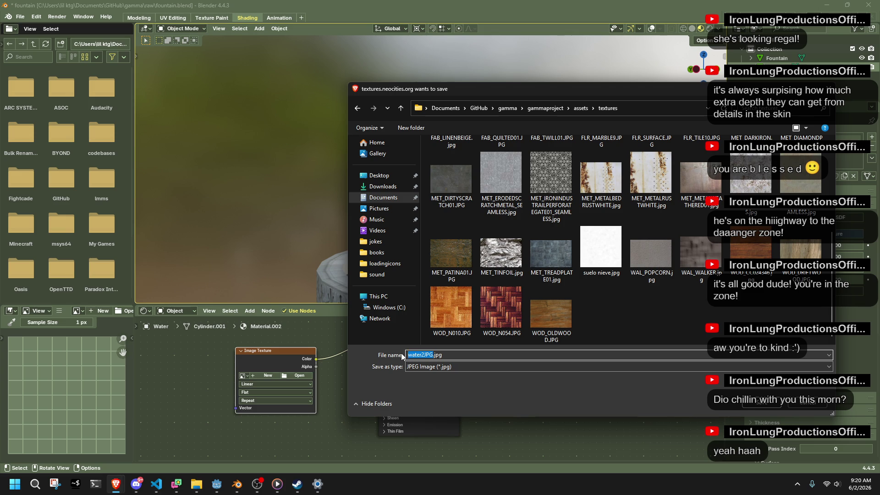
type("WTR_")
type("WATER01")
left_click(609, 355)
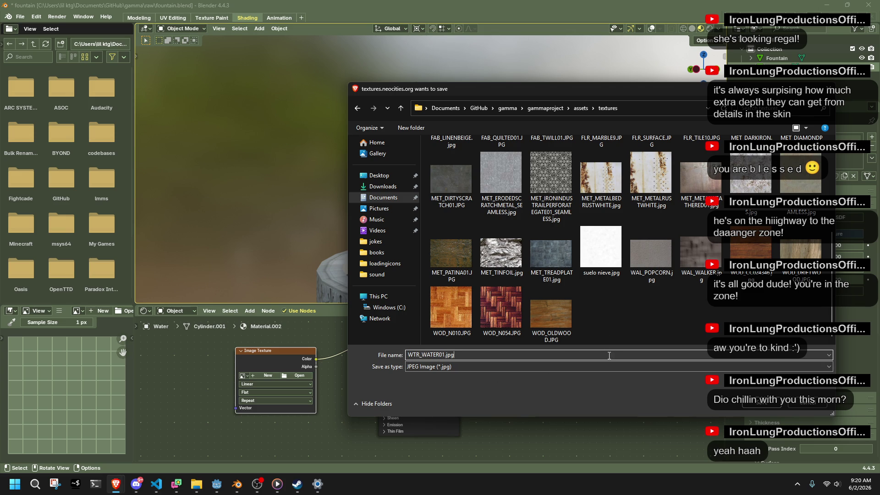
left_click(761, 405)
left_click(300, 375)
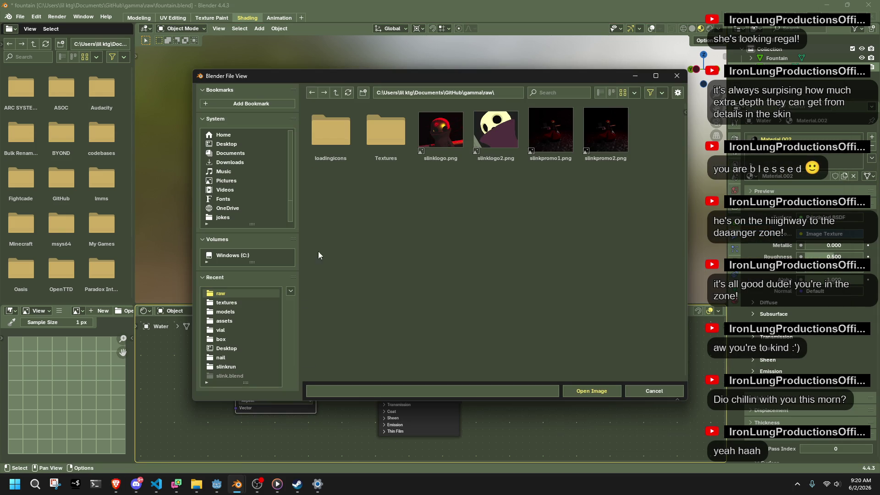
Trim the file browser path back to the GitHub folder
left_click(473, 92)
left_click_drag(464, 92, 495, 92)
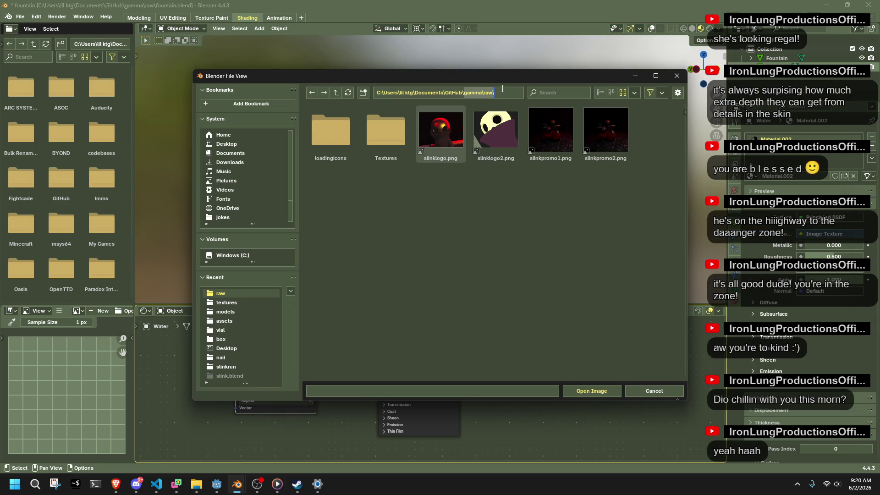
key("Delete")
key("Return")
Browse to gamma\gammaproject\assets\textures and load WTR_WATER01.jpg into the node
double_click(479, 147)
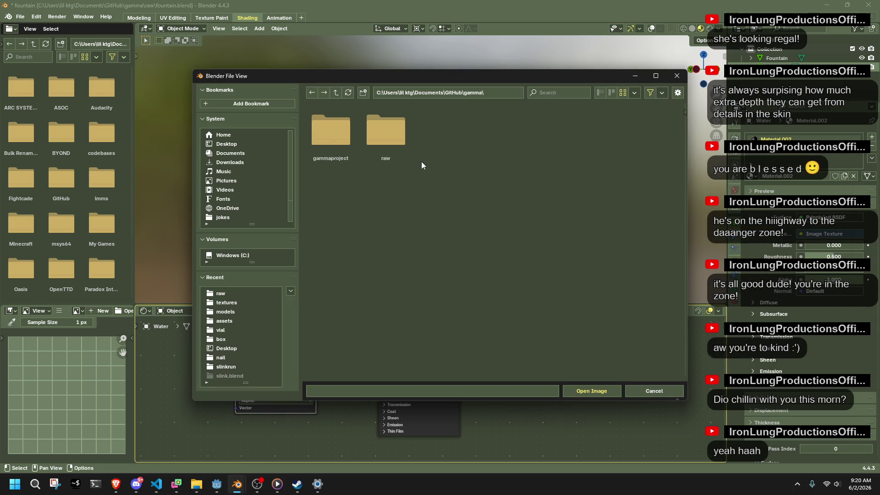
double_click(328, 139)
double_click(394, 146)
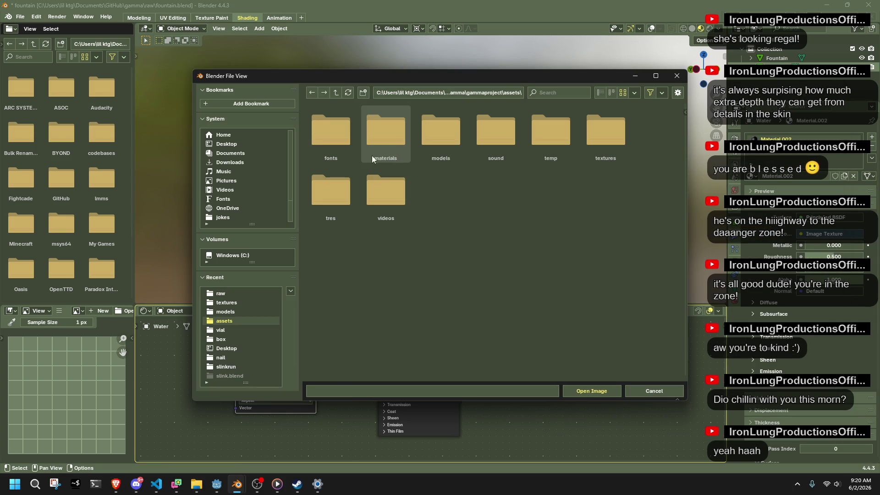
double_click(603, 152)
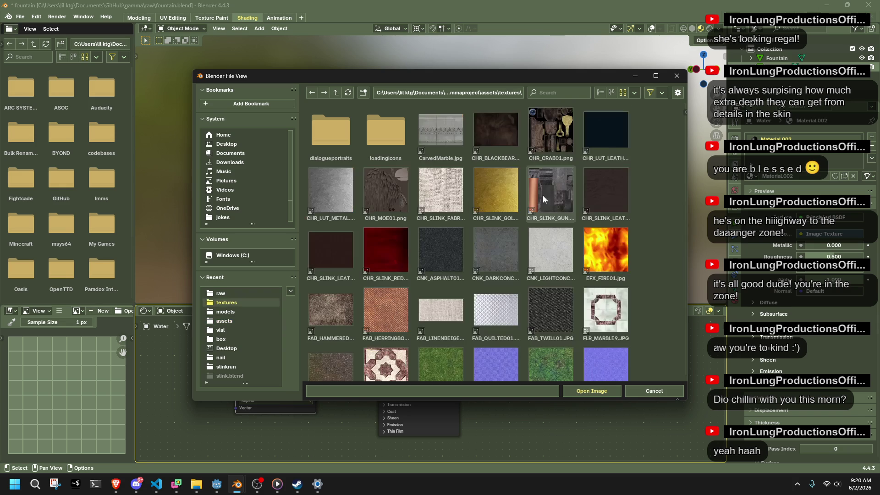
scroll(524, 249, "down", 3)
scroll(525, 251, "up", 5)
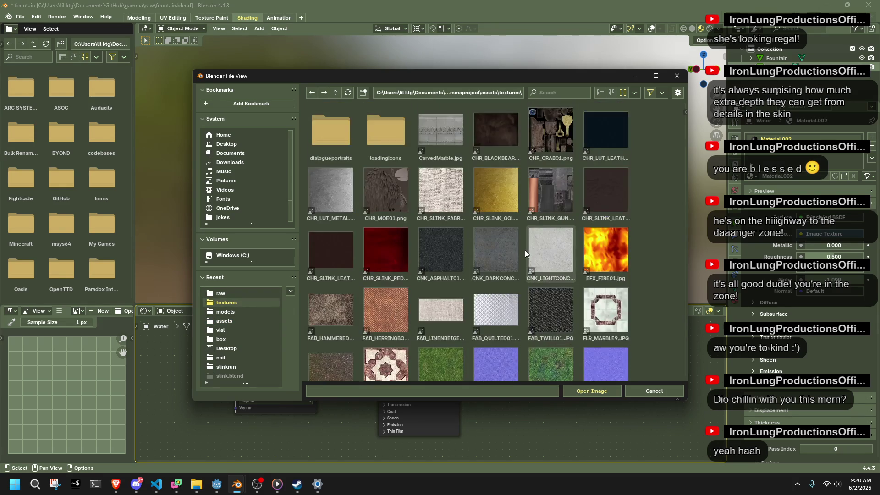
scroll(525, 251, "down", 15)
scroll(525, 250, "down", 8)
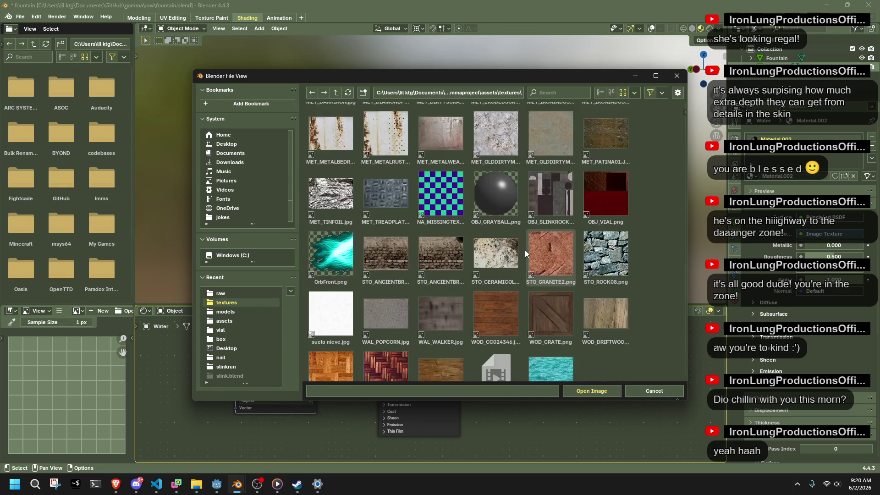
key("Escape")
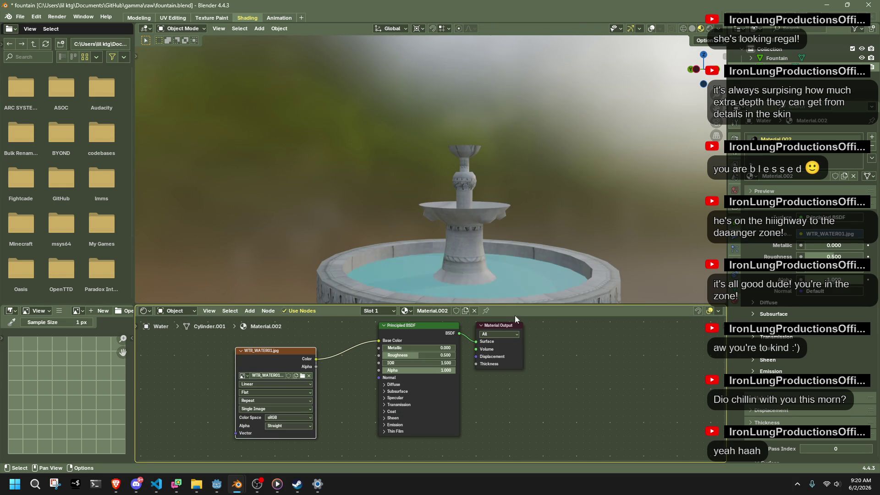
In Edit Mode, select the whole connected water surface
mouse_move(509, 293)
left_mouse_down()
mouse_move(489, 246)
mouse_move(507, 277)
left_mouse_up()
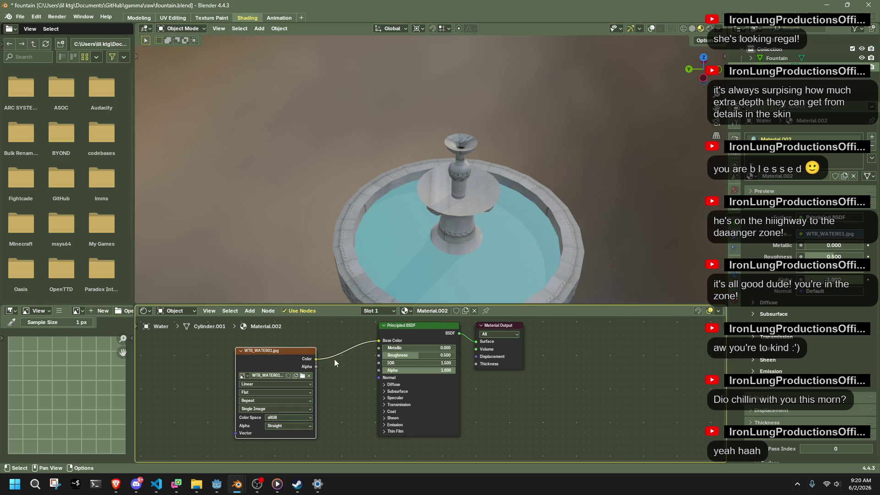
key("Tab")
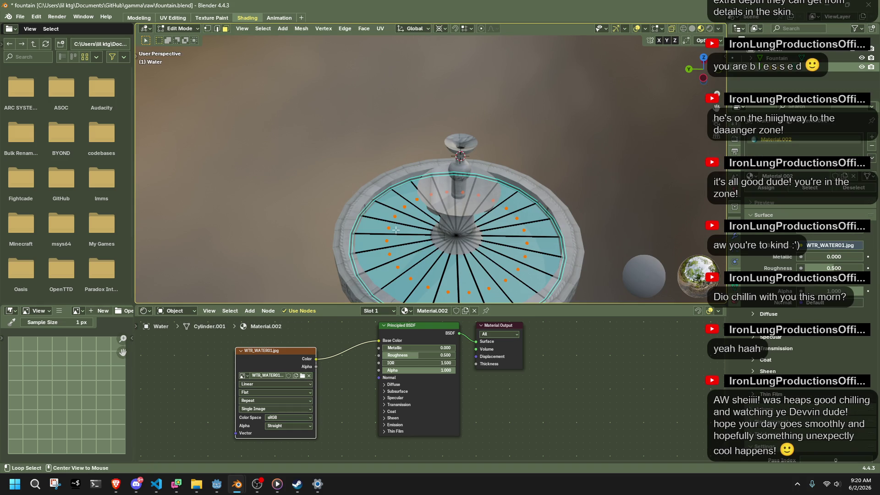
left_click(390, 227)
key("ctrl+l")
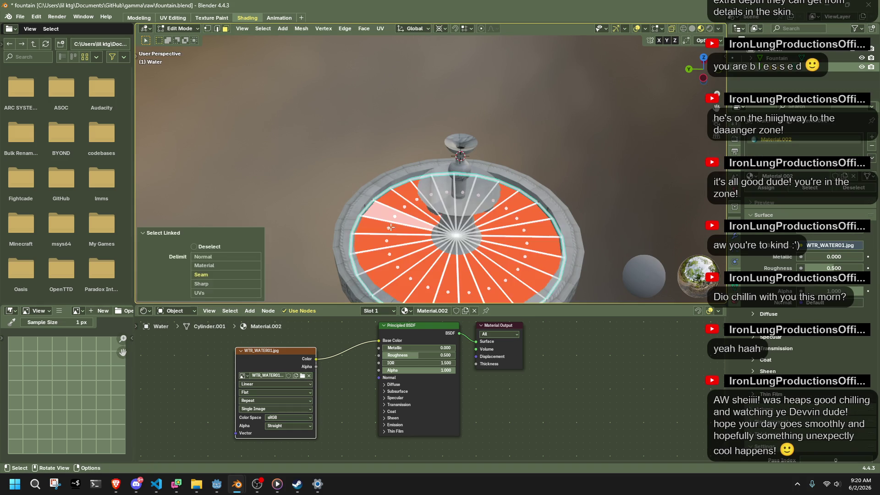
Cube-project the water's UVs with Cube Size 0.589 and return to Object Mode
right_click(412, 246)
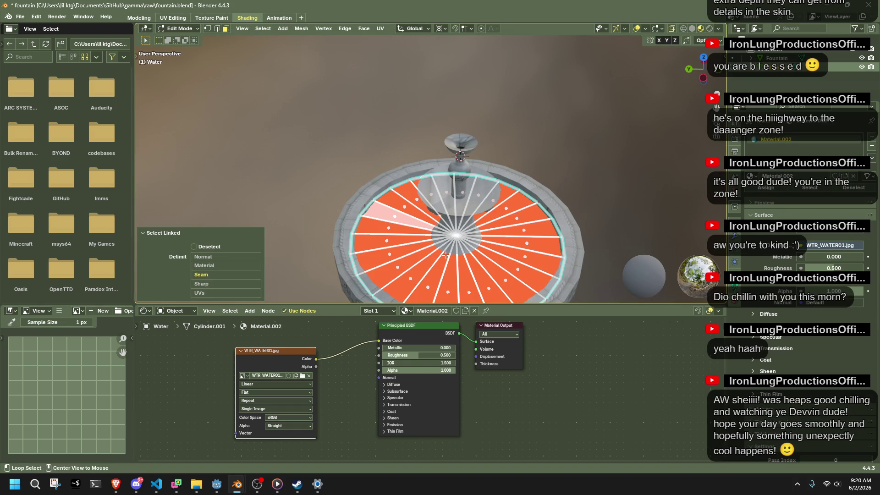
right_click(428, 257)
mouse_move(428, 362)
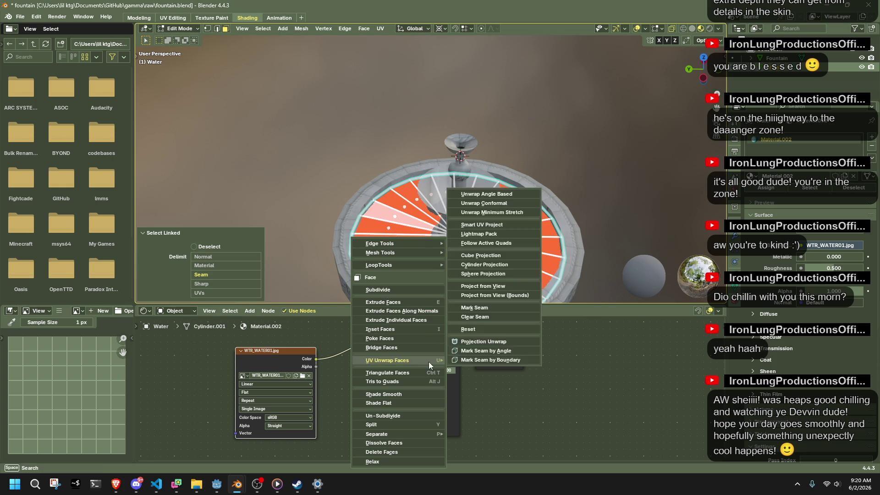
left_click(479, 255)
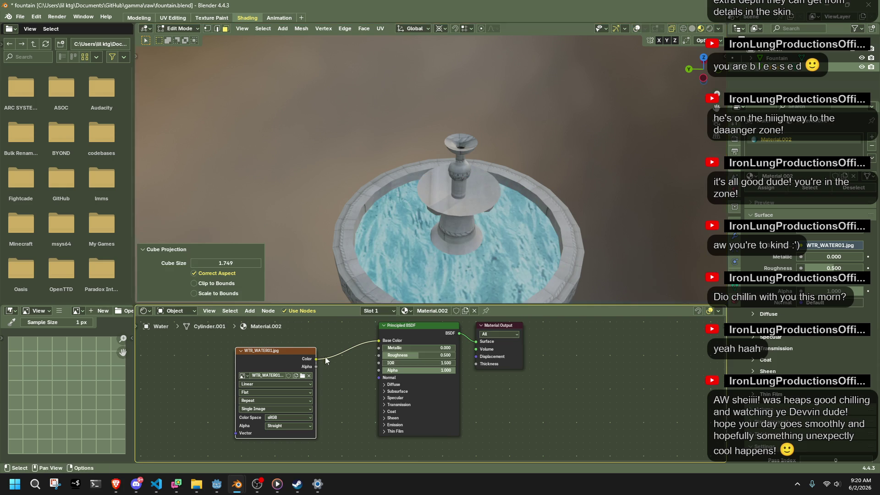
mouse_move(225, 263)
left_mouse_down()
mouse_move(248, 263)
mouse_move(211, 263)
left_mouse_up()
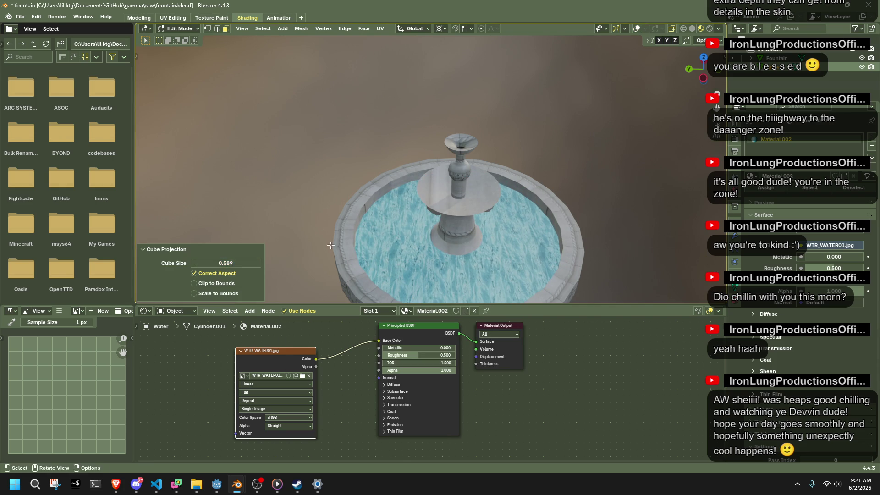
key("Tab")
mouse_move(589, 254)
left_mouse_down()
mouse_move(524, 214)
mouse_move(504, 248)
mouse_move(494, 192)
left_mouse_up()
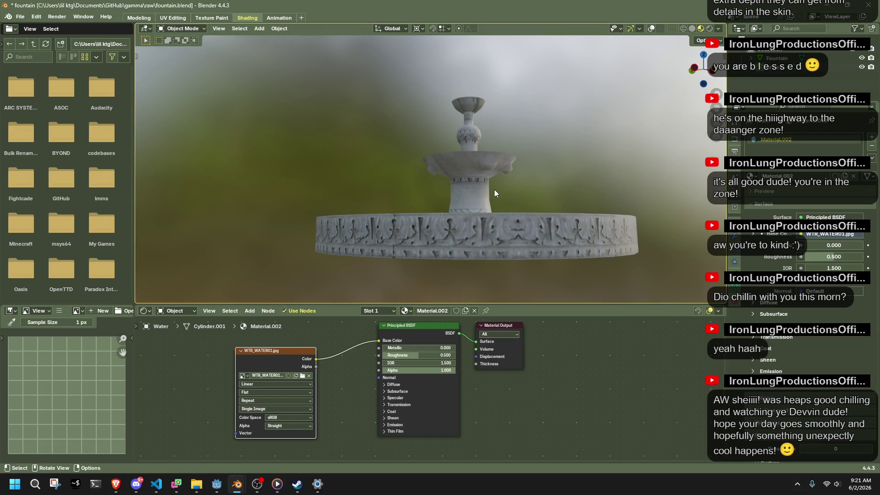
Orbit to look down on the water and save the fountain file
scroll(494, 188, "up", 5)
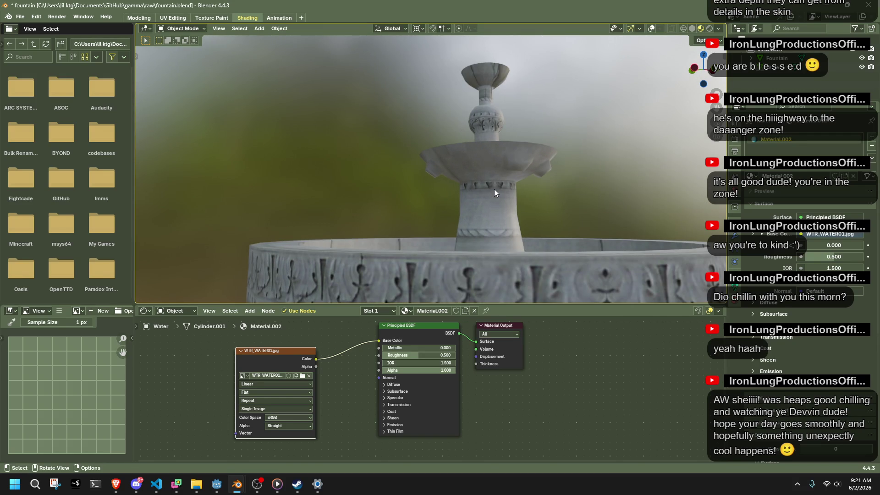
scroll(493, 189, "down", 3)
mouse_move(494, 189)
left_mouse_down()
mouse_move(580, 241)
mouse_move(493, 252)
mouse_move(366, 201)
left_mouse_up()
scroll(400, 204, "up", 6)
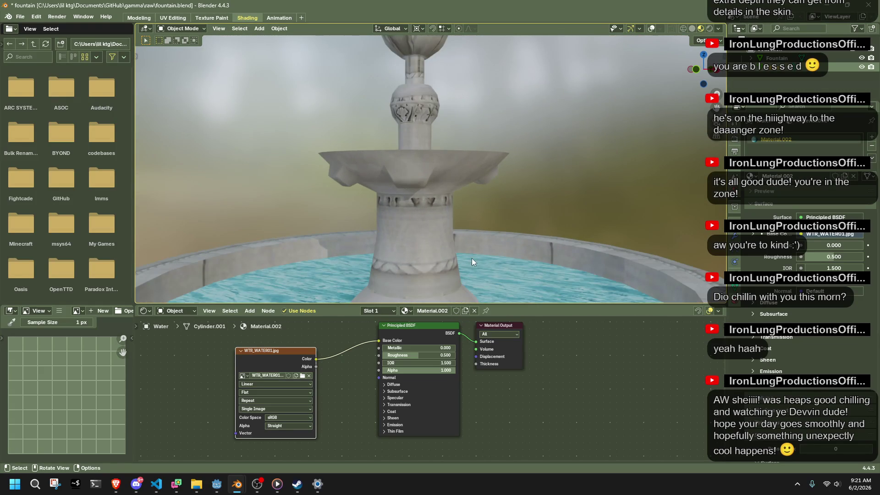
scroll(557, 210, "down", 3)
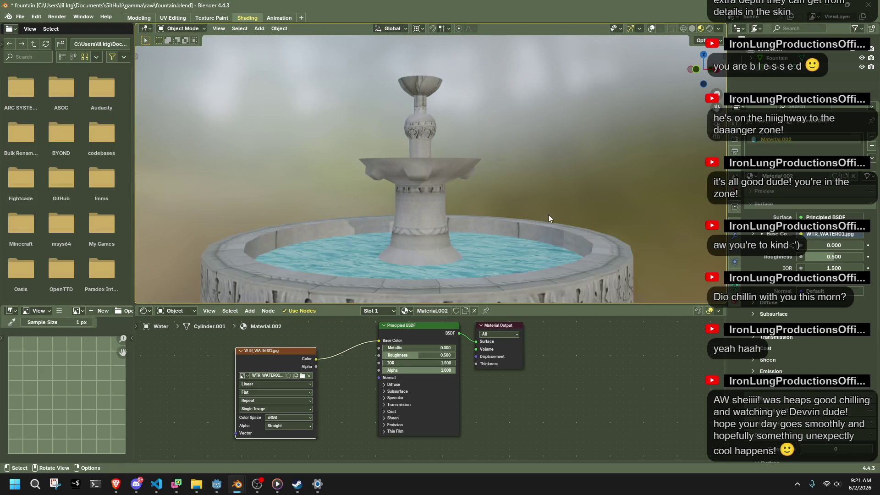
key("ctrl+s")
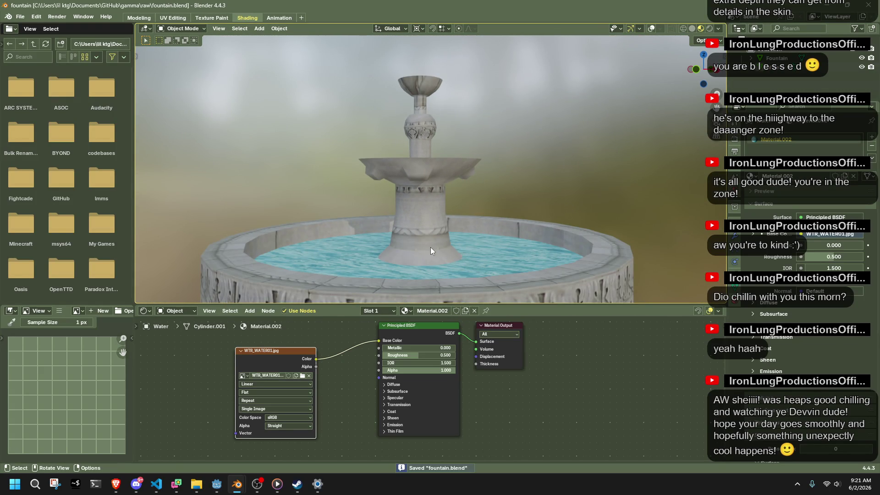
Set the water's Roughness to 0, try Metallic at 1, then return Metallic to 0
scroll(430, 247, "up", 1)
left_click_drag(428, 265, 428, 37)
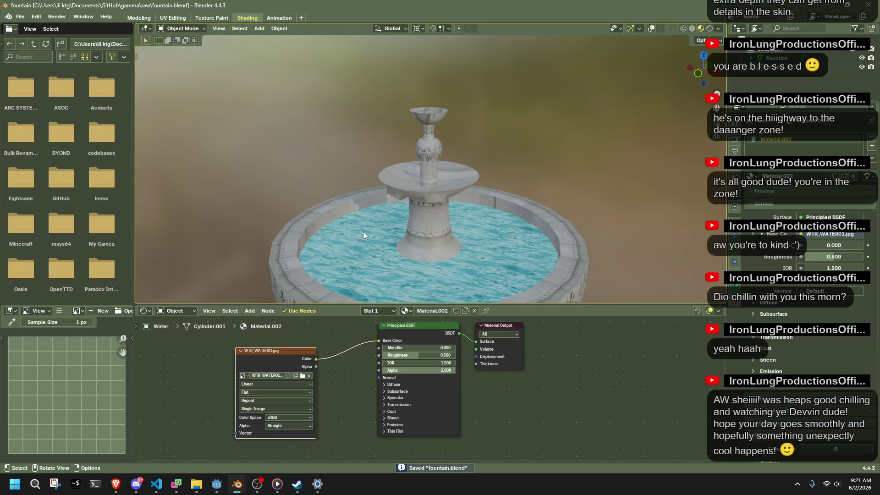
left_click_drag(414, 356, 377, 355)
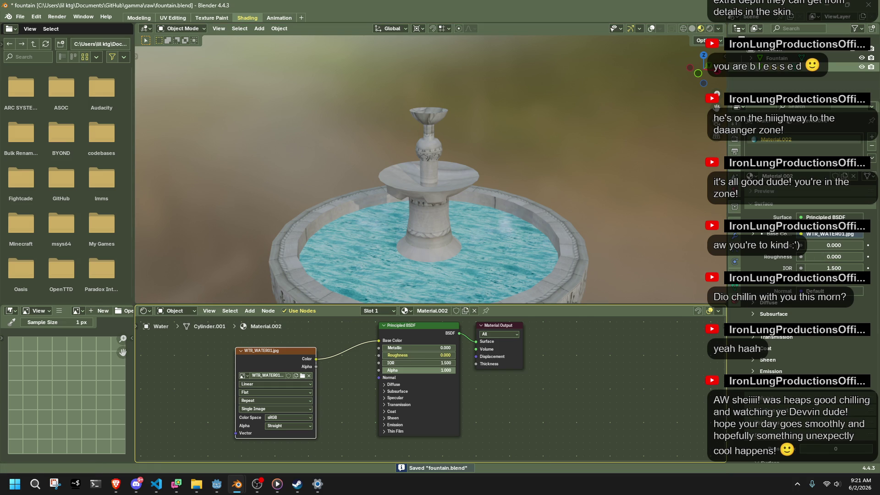
mouse_move(476, 216)
left_mouse_down()
mouse_move(537, 207)
mouse_move(494, 265)
left_mouse_up()
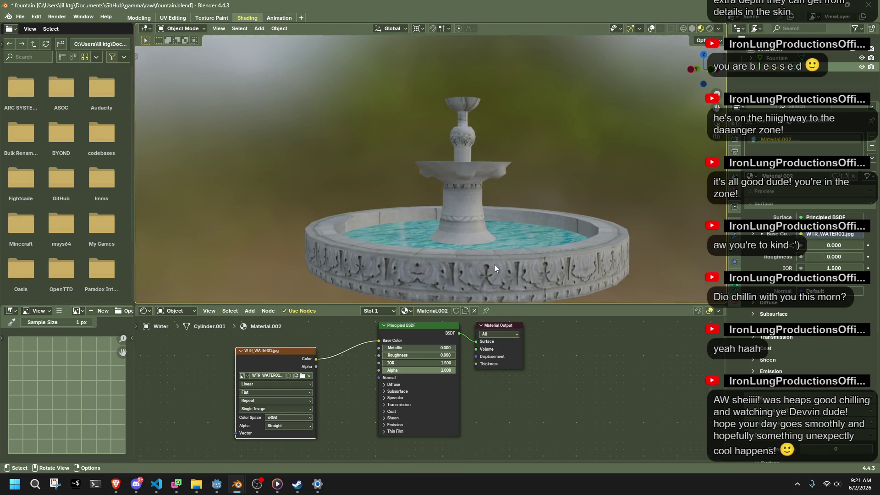
left_click_drag(396, 348, 472, 348)
mouse_move(526, 164)
left_mouse_down()
mouse_move(565, 207)
mouse_move(614, 205)
mouse_move(612, 171)
mouse_move(582, 165)
left_mouse_up()
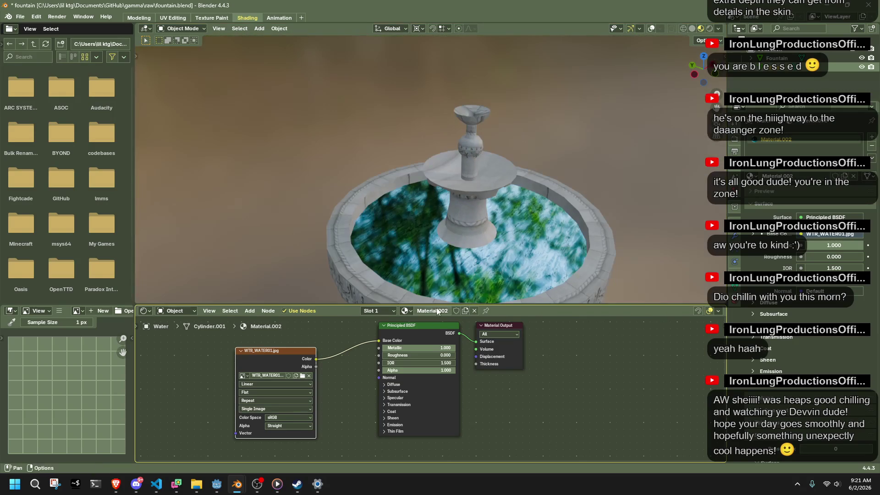
left_click_drag(414, 348, 384, 347)
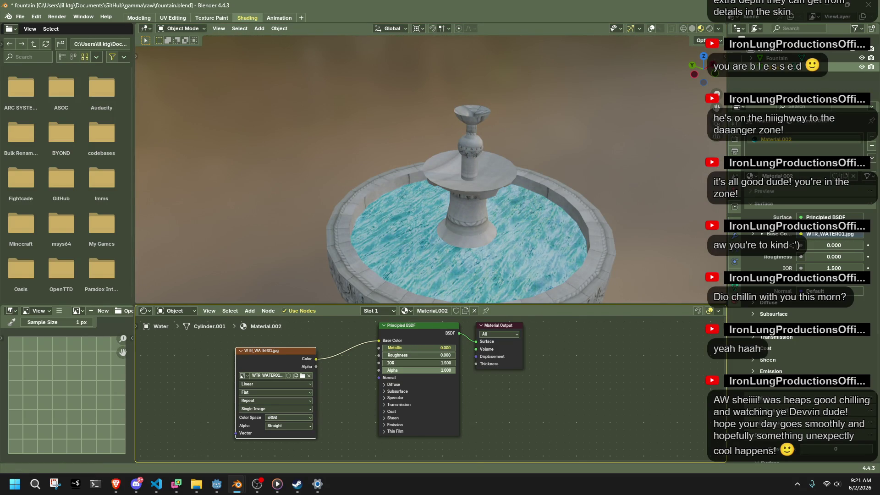
Inspect the Principled BSDF's Specular, Emission and Subsurface sections, undoing a trial IOR change
left_click(395, 398)
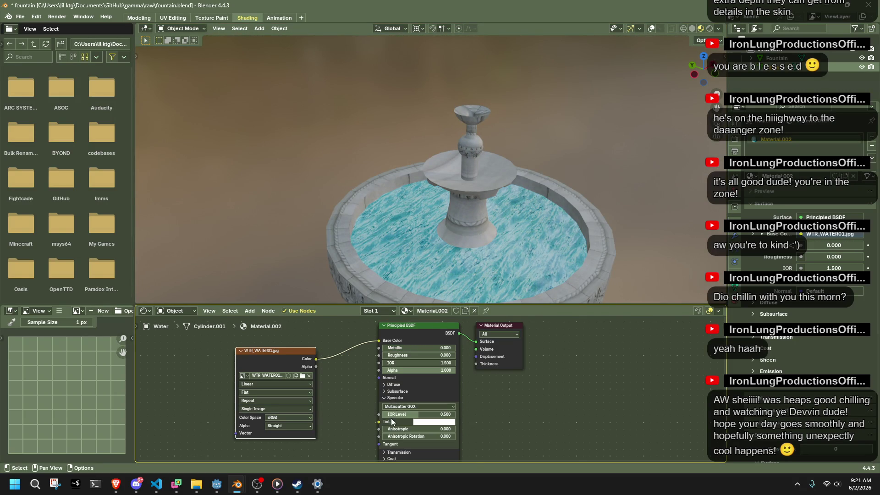
left_click_drag(411, 414, 398, 414)
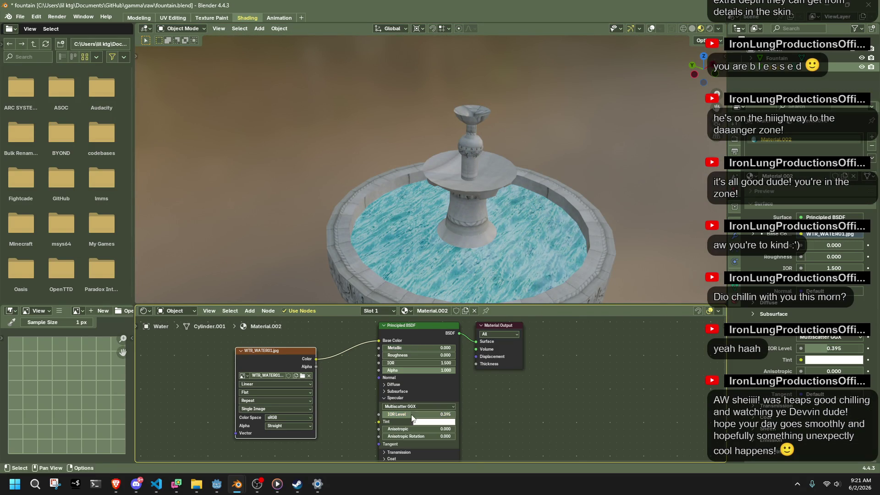
key("ctrl+z")
left_click(385, 396)
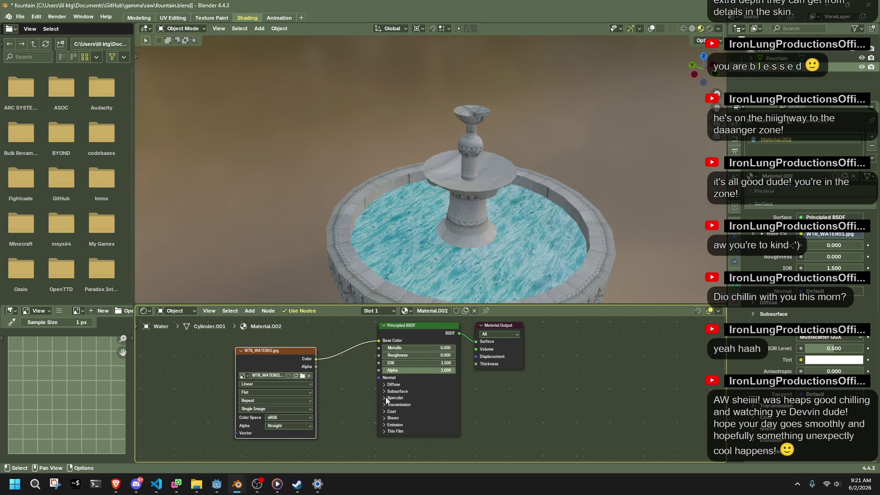
left_click(385, 424)
left_click(386, 427)
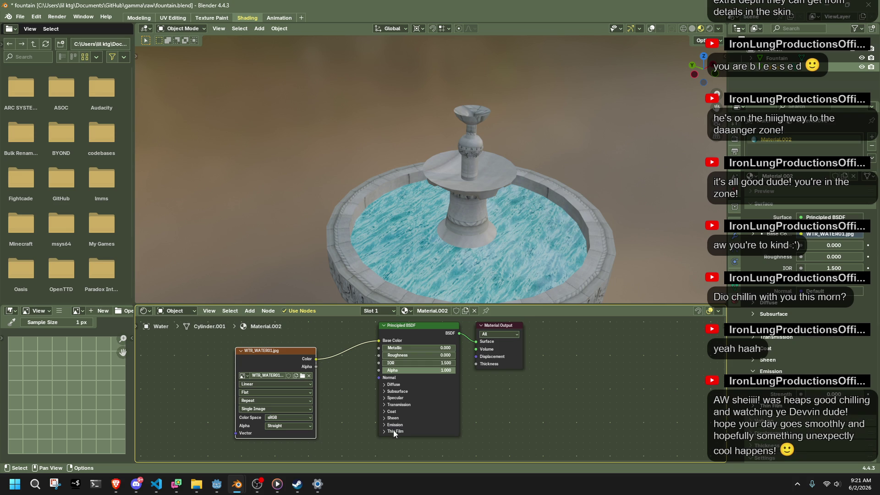
left_click(391, 390)
left_click(392, 391)
Set the Specular IOR Level to 0
left_click(393, 398)
left_click_drag(398, 415, 527, 319)
scroll(610, 221, "down", 10)
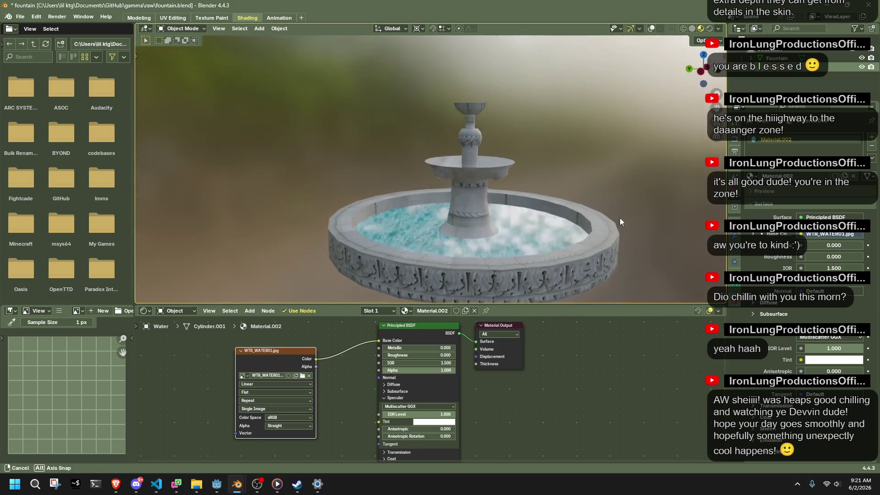
left_click_drag(414, 414, 385, 414)
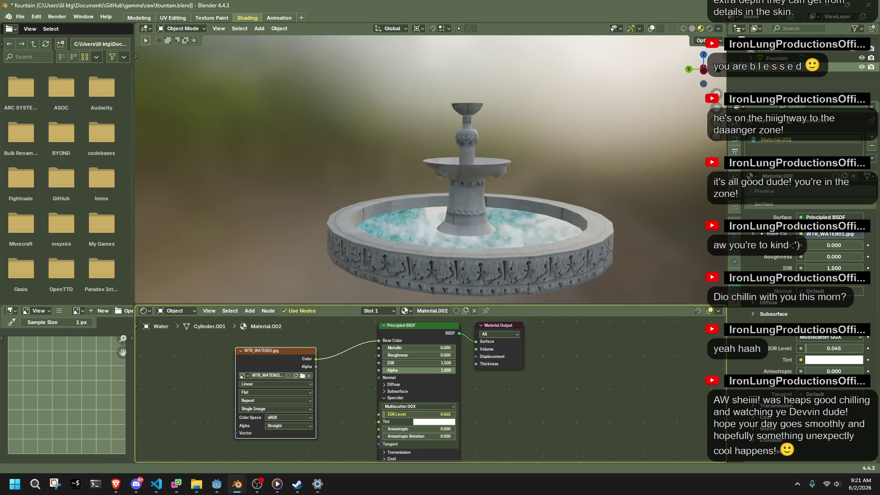
Set the water's Metallic to 0.423 and save fountain.blend
mouse_move(403, 348)
left_mouse_down()
mouse_move(440, 348)
mouse_move(412, 347)
left_mouse_up()
mouse_move(832, 245)
left_mouse_down()
mouse_move(853, 245)
mouse_move(827, 245)
left_mouse_up()
scroll(579, 165, "up", 3)
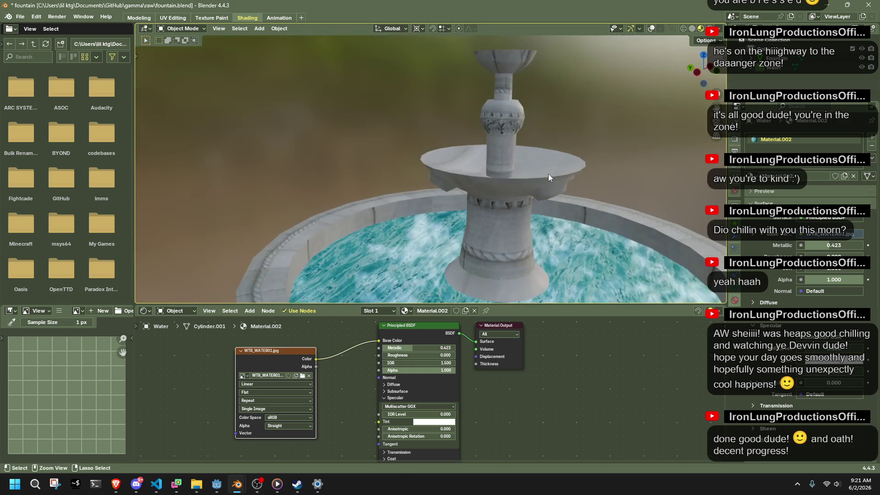
key("ctrl+s")
scroll(548, 174, "down", 2)
Start a glTF 2.0 export aimed at the project's models folder
left_click(36, 17)
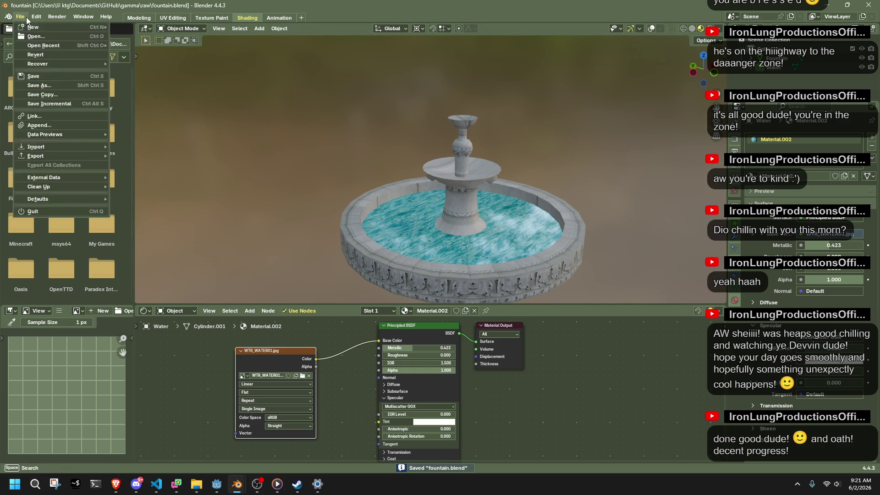
left_click(20, 16)
mouse_move(73, 155)
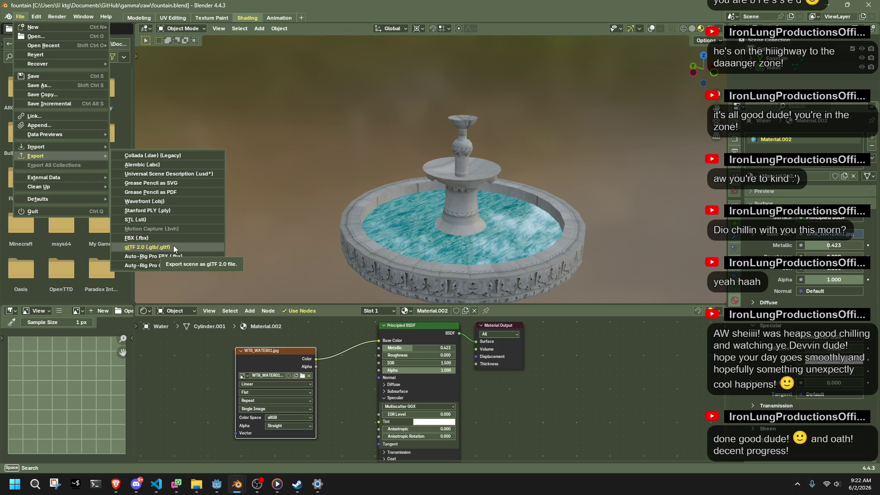
left_click(147, 247)
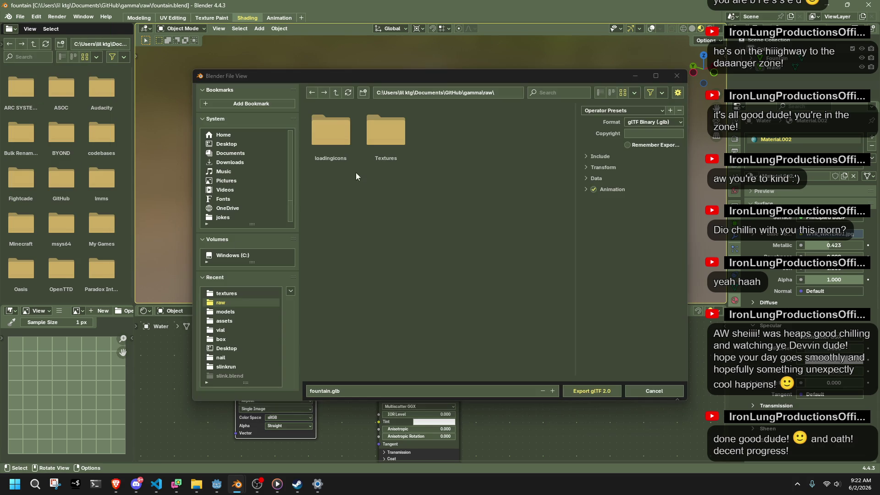
left_click(237, 313)
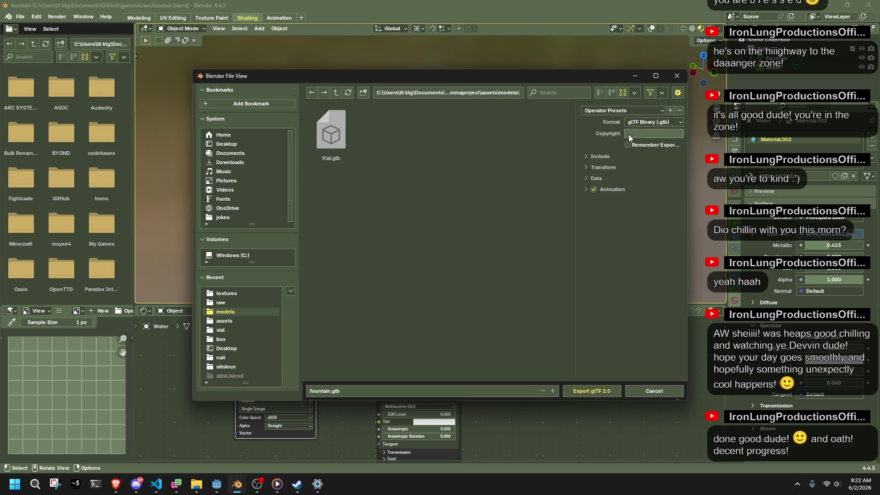
Choose glTF Separate format, expand Data, and export as fountain.gltf
left_click(647, 124)
left_click(647, 139)
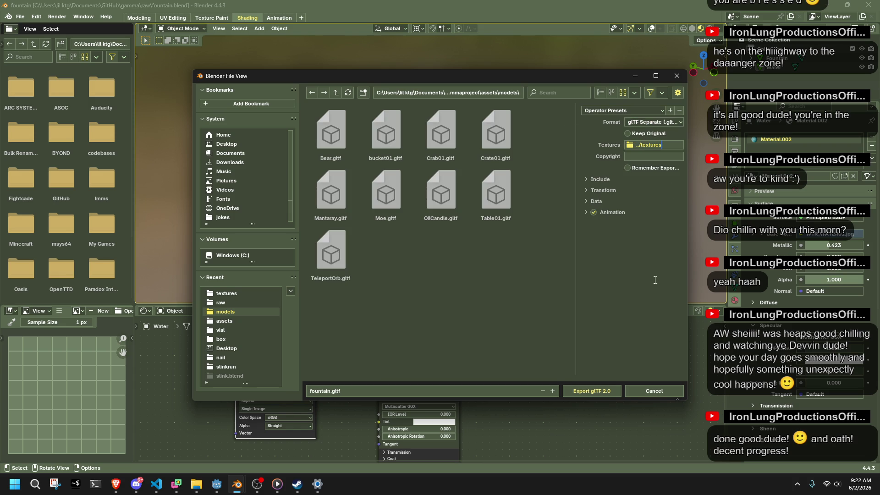
left_click(596, 201)
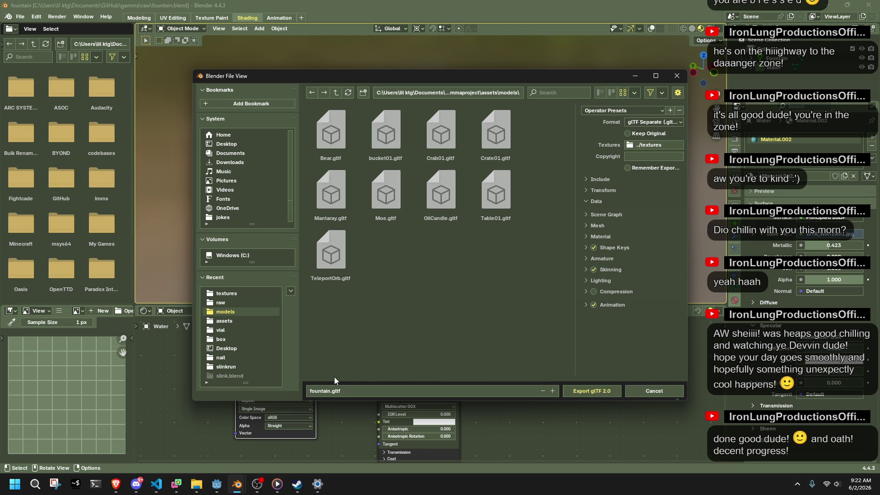
left_click(311, 391)
key("Home")
left_click(574, 391)
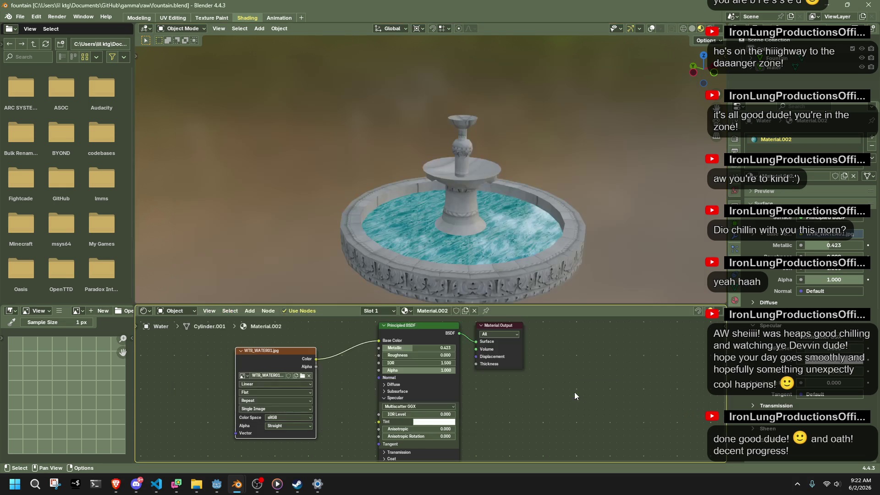
Duplicate bucket01.tscn in the Godot FileSystem as bucket02
left_click(221, 482)
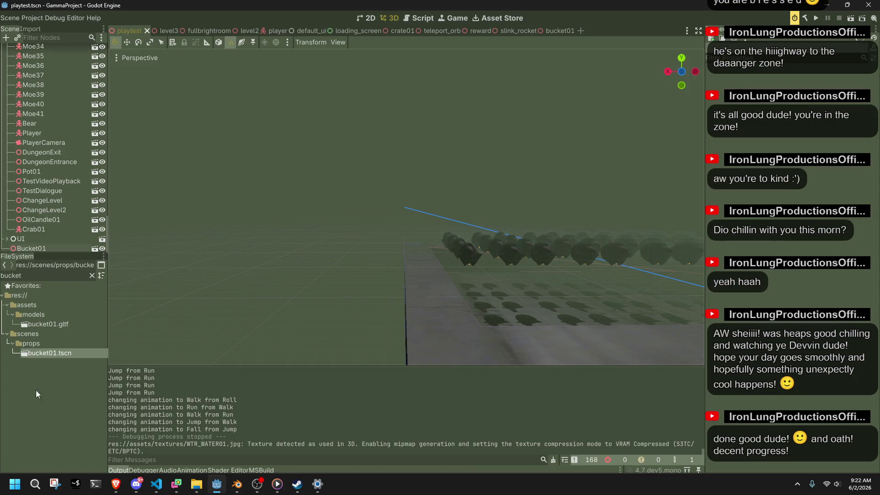
right_click(48, 353)
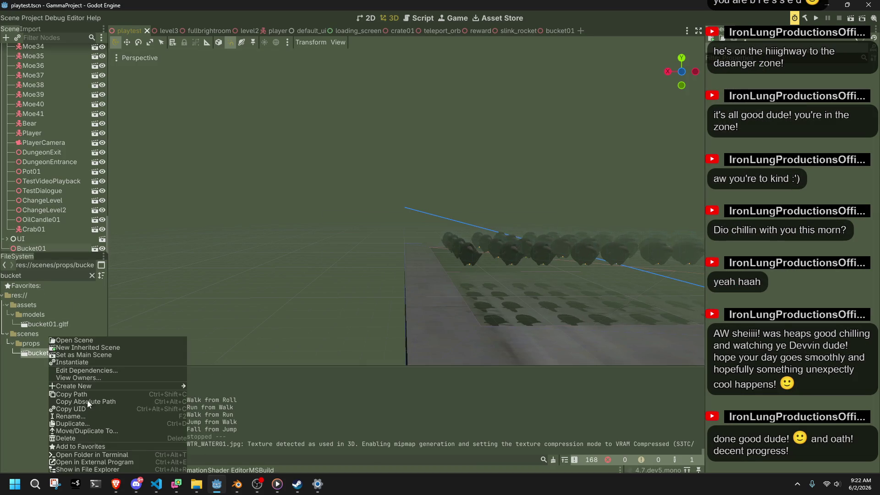
left_click(89, 424)
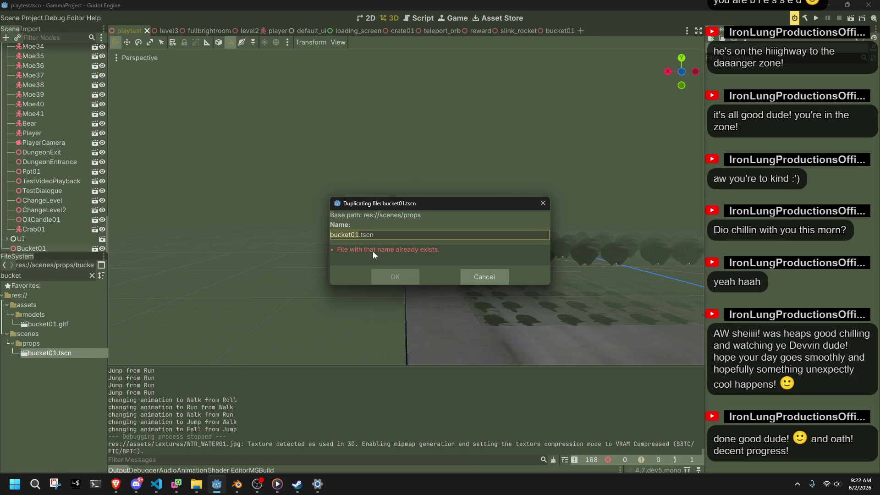
type("bucket02")
key("Return")
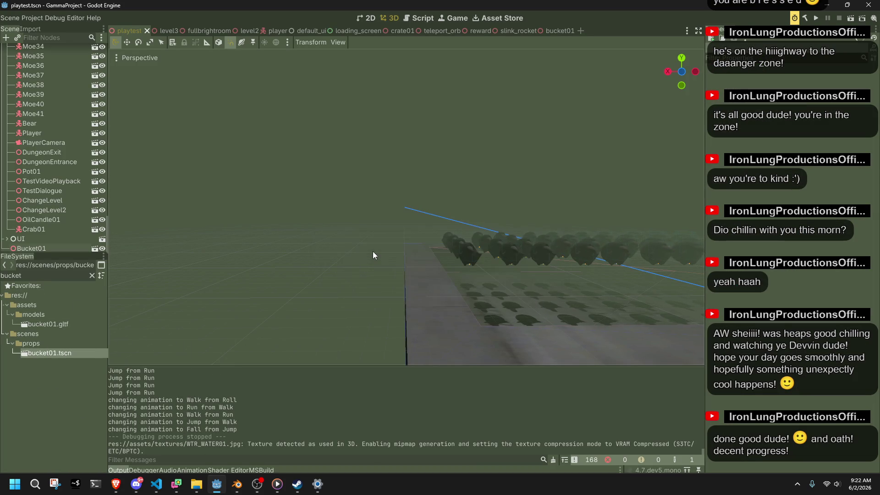
Filter the FileSystem for 'fount', open fountain01.tscn and delete the old bucket node
double_click(37, 275)
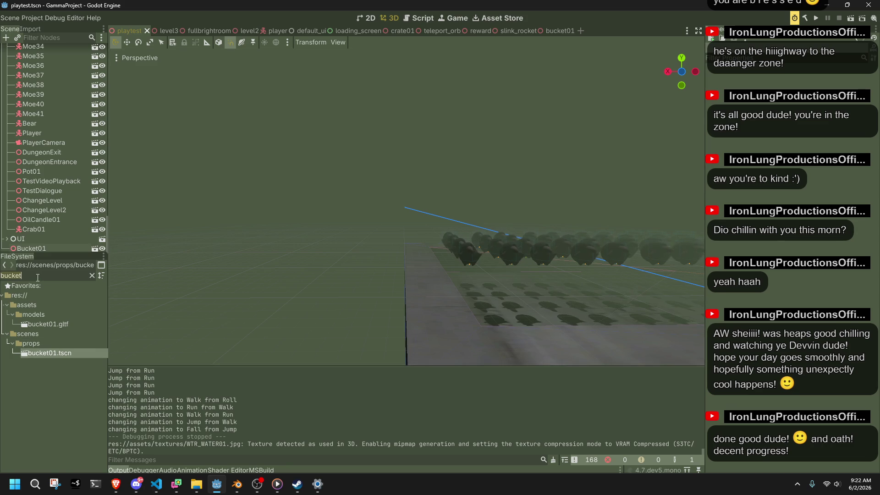
type("fount")
double_click(45, 353)
left_click(34, 58)
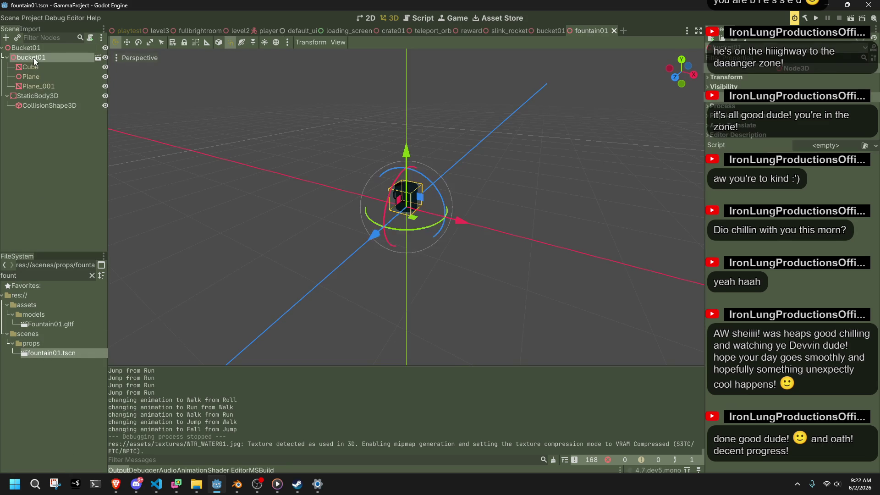
key("Delete")
left_click(406, 255)
Add the Fountain01 model under the Bucket01 root node
left_click_drag(65, 324, 46, 53)
scroll(458, 205, "up", 5)
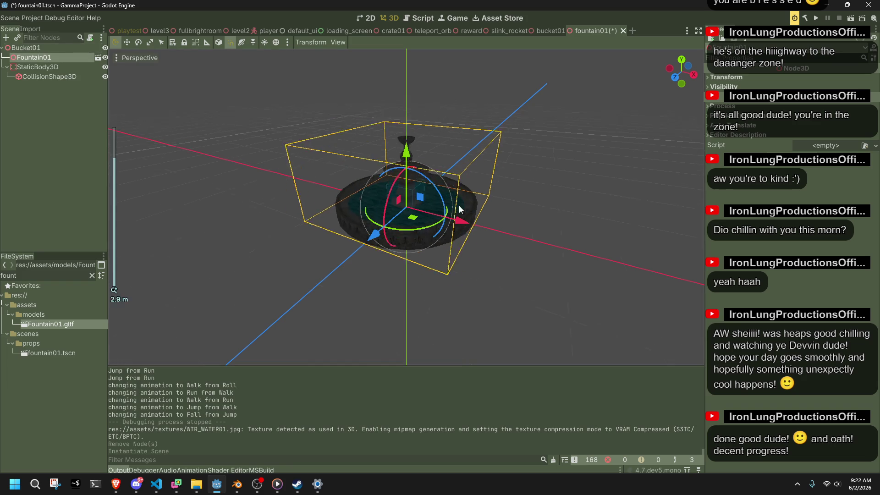
scroll(458, 205, "up", 3)
scroll(458, 205, "down", 8)
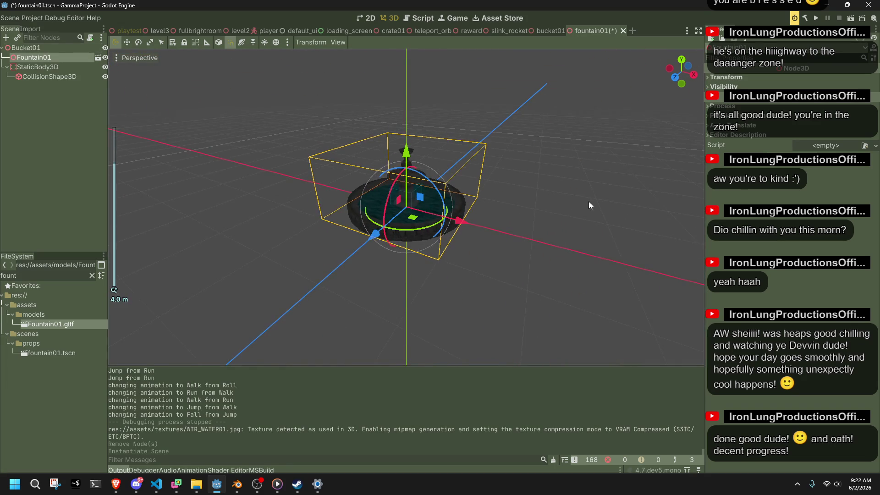
scroll(592, 202, "up", 2)
Scale the fountain in Blender by 2.535 and apply all transforms
mouse_move(237, 484)
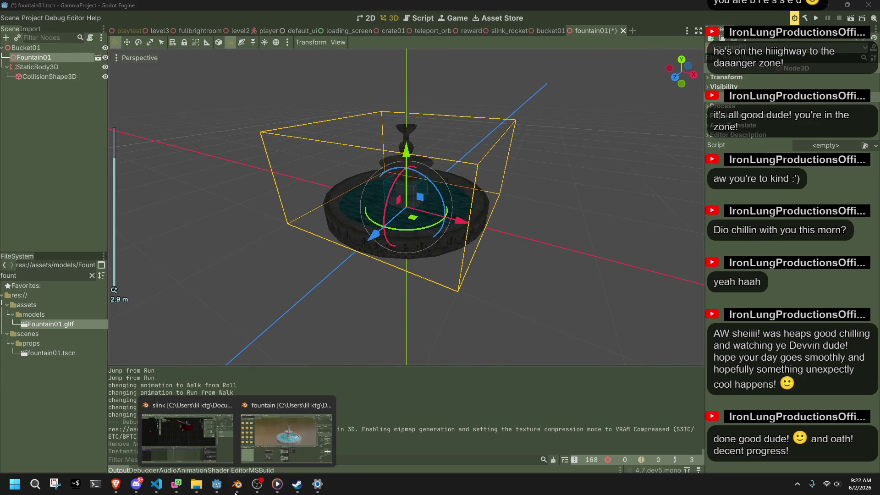
left_click(258, 446)
scroll(418, 216, "down", 8)
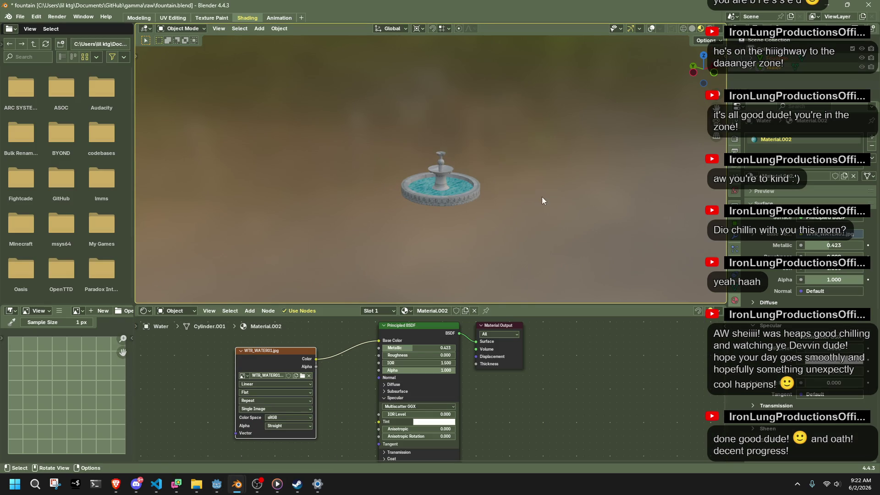
key("shift+alt+z")
key("s")
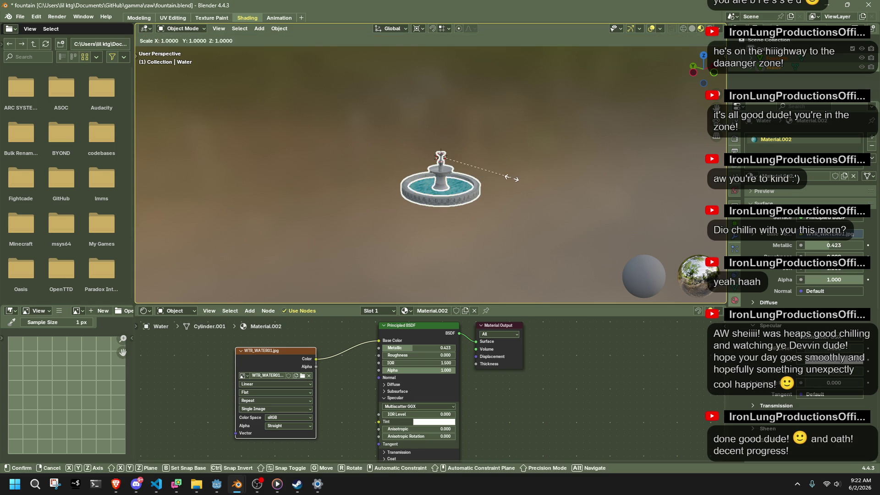
left_click(519, 182)
key("s")
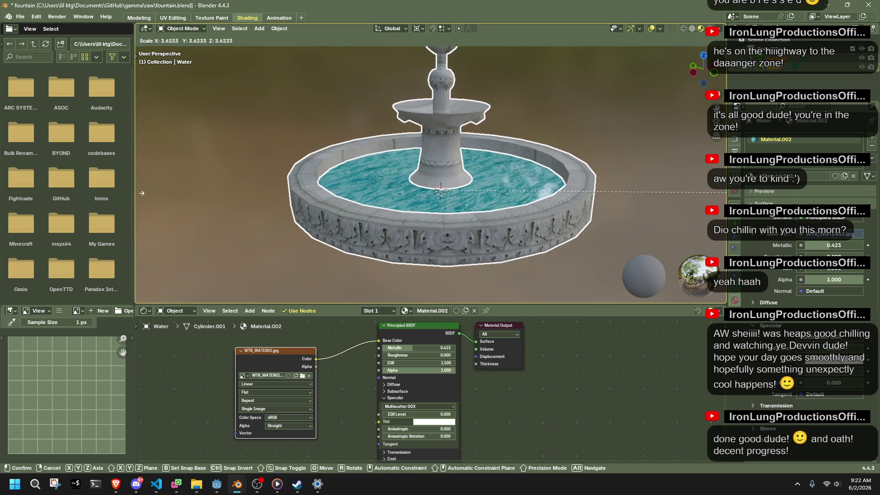
left_click(638, 186)
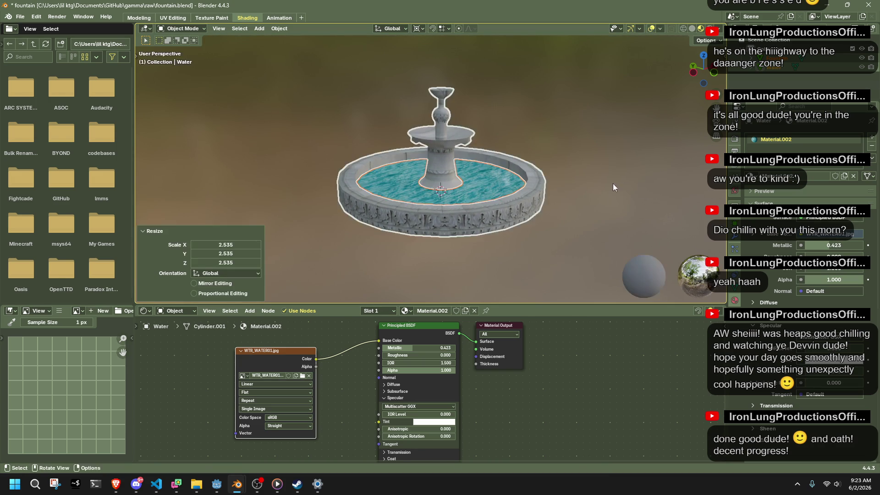
mouse_move(612, 184)
left_mouse_down()
mouse_move(537, 158)
mouse_move(496, 186)
mouse_move(509, 136)
mouse_move(490, 117)
mouse_move(469, 208)
mouse_move(596, 166)
left_mouse_up()
key("ctrl+a")
left_click(597, 166)
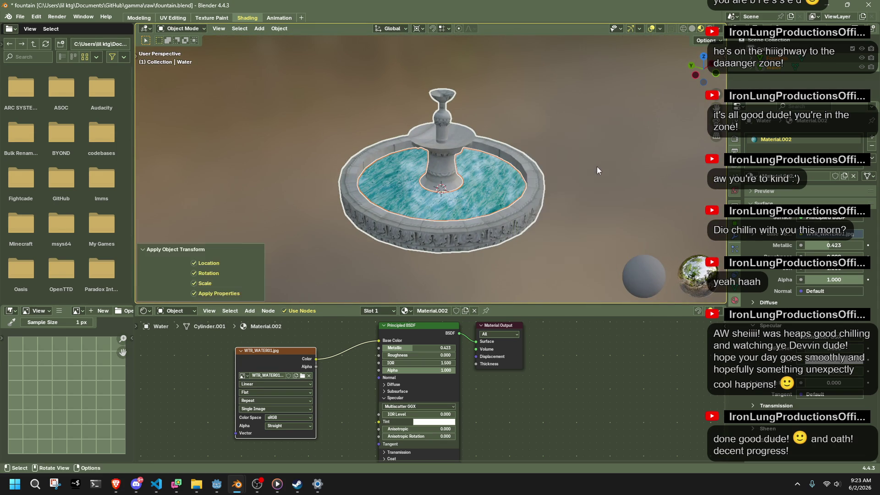
left_click(622, 197)
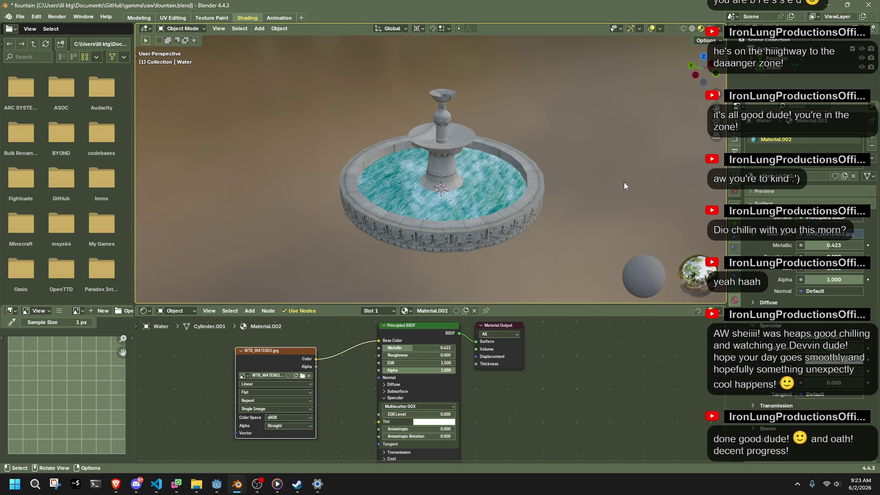
Re-export the fountain as glTF 2.0
key("alt+Tab")
key("alt+Tab")
key("F3")
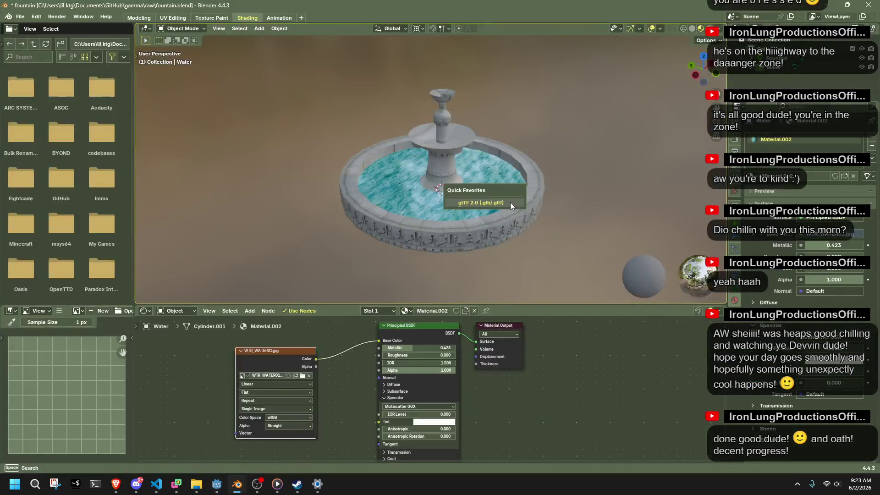
left_click(509, 202)
left_click(589, 391)
key("alt+Tab")
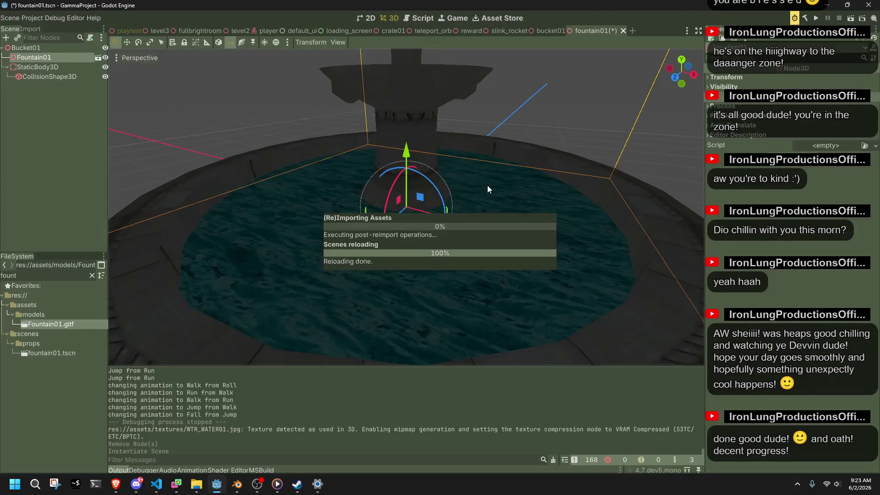
Inspect the reimported fountain, then start and cancel deleting the StaticBody3D
mouse_move(488, 185)
left_mouse_down()
mouse_move(574, 198)
mouse_move(531, 182)
mouse_move(528, 149)
mouse_move(605, 175)
left_mouse_up()
scroll(605, 178, "up", 4)
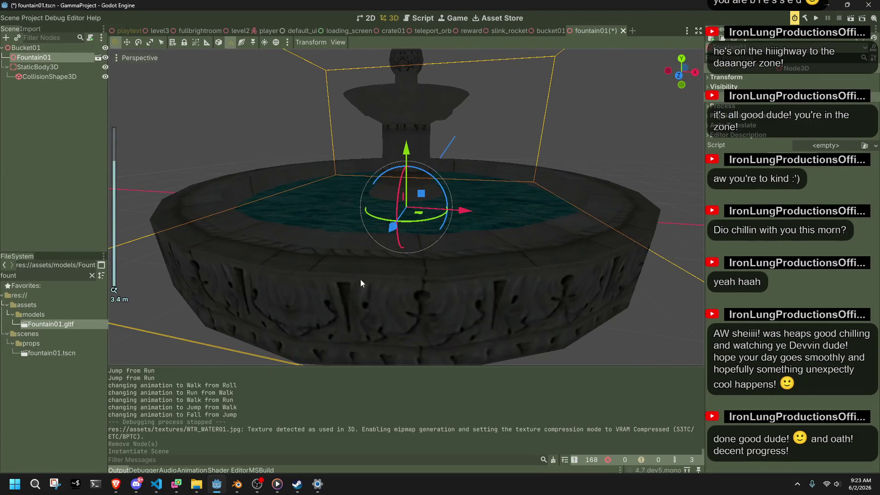
scroll(188, 298, "down", 1)
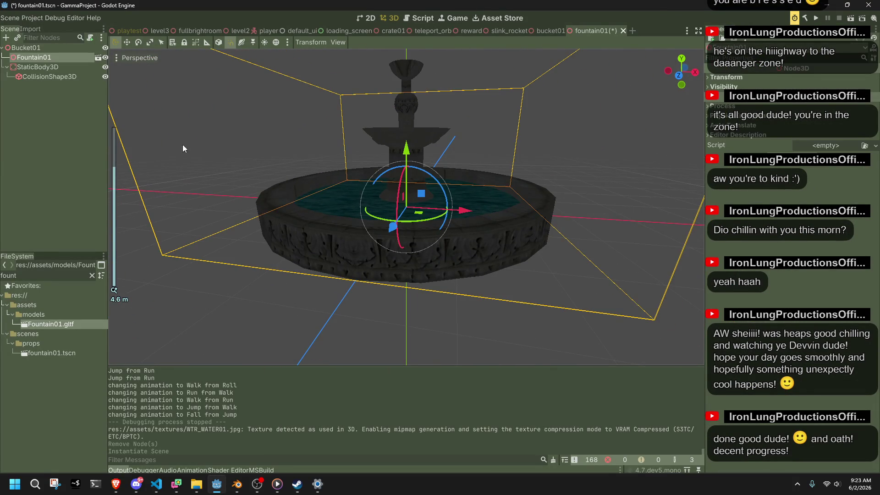
left_click(37, 67)
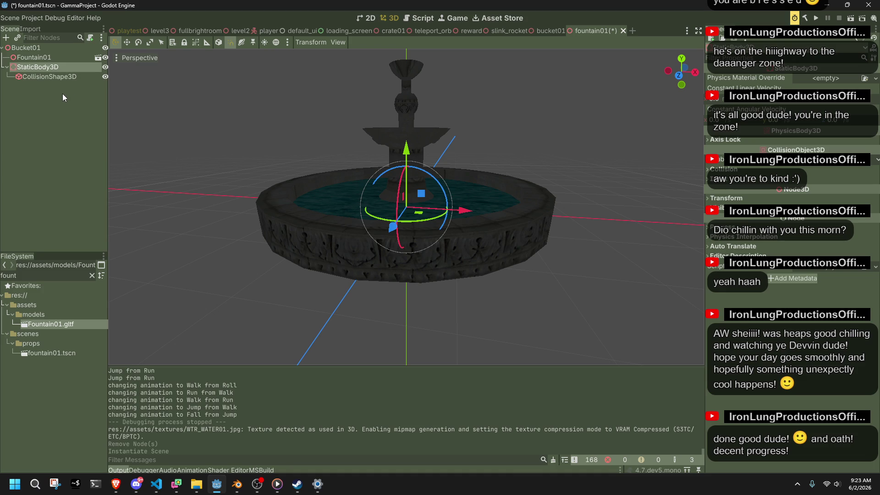
key("Delete")
left_click(471, 256)
Make Fountain01's children editable and select its Fountain mesh
left_click(47, 56)
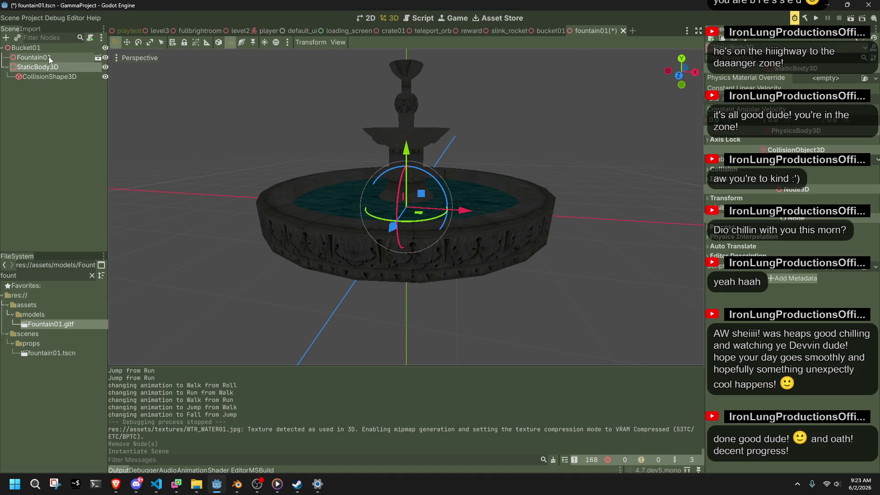
right_click(47, 56)
left_click(52, 183)
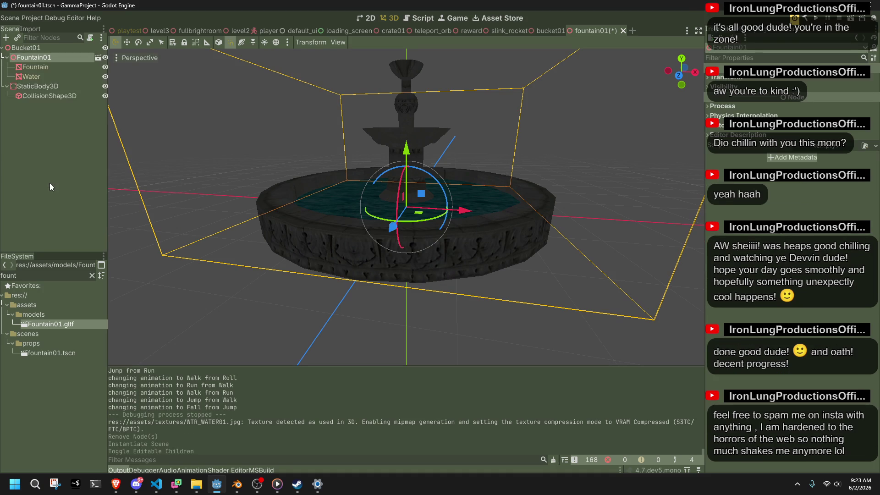
left_click(39, 67)
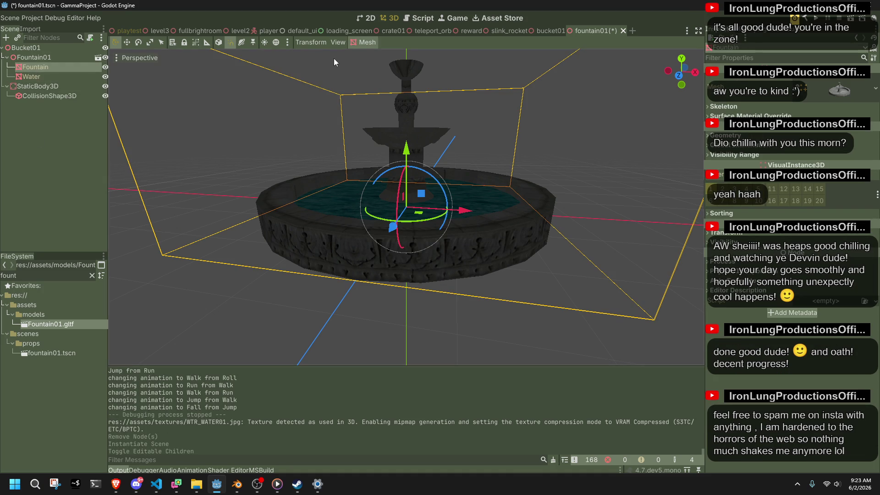
Try Multiple Convex collision shapes on the Fountain mesh, inspect them, then undo
left_click(366, 43)
left_click(375, 52)
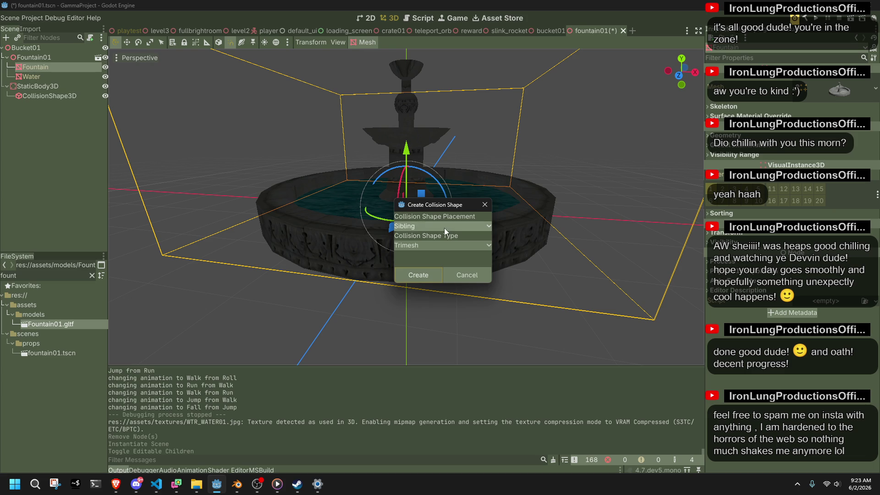
left_click(443, 246)
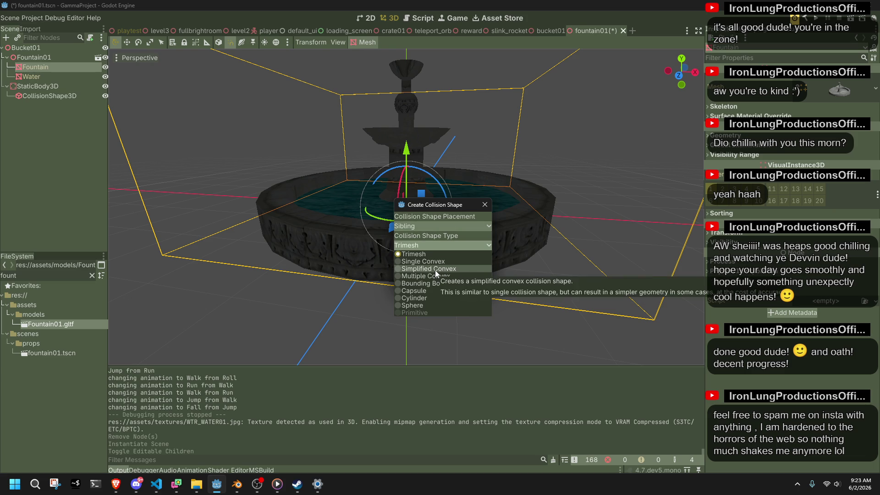
left_click(431, 226)
left_click(431, 226)
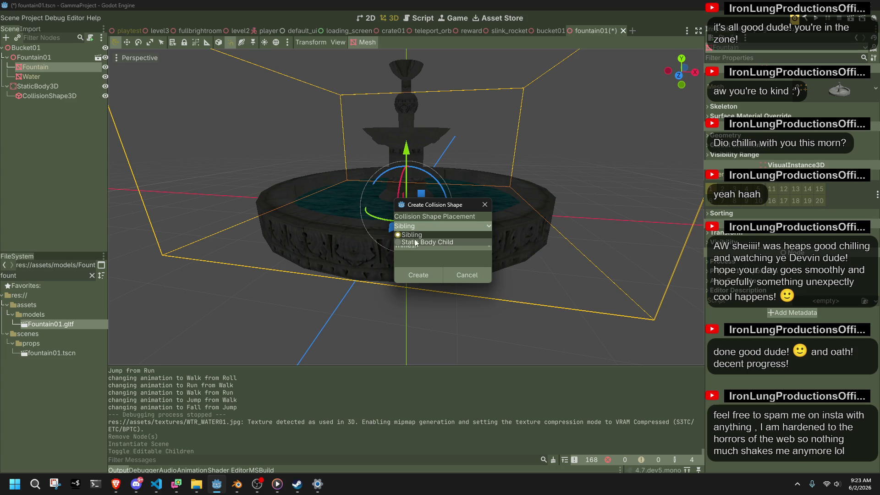
left_click(412, 235)
left_click(417, 245)
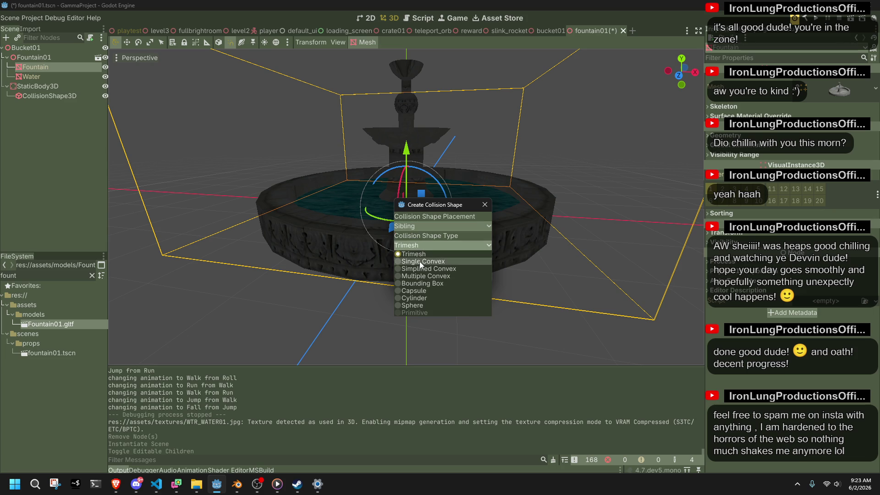
left_click(419, 273)
left_click(419, 273)
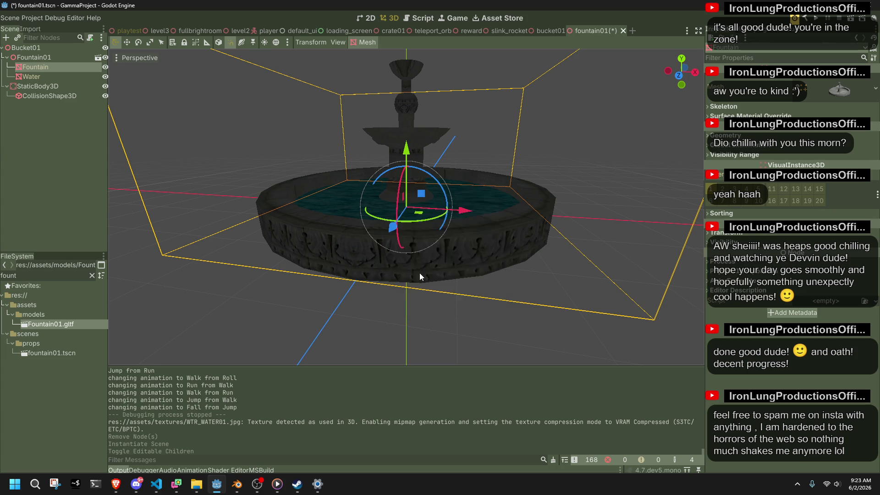
mouse_move(420, 272)
left_mouse_down()
mouse_move(500, 246)
mouse_move(575, 262)
mouse_move(660, 230)
left_mouse_up()
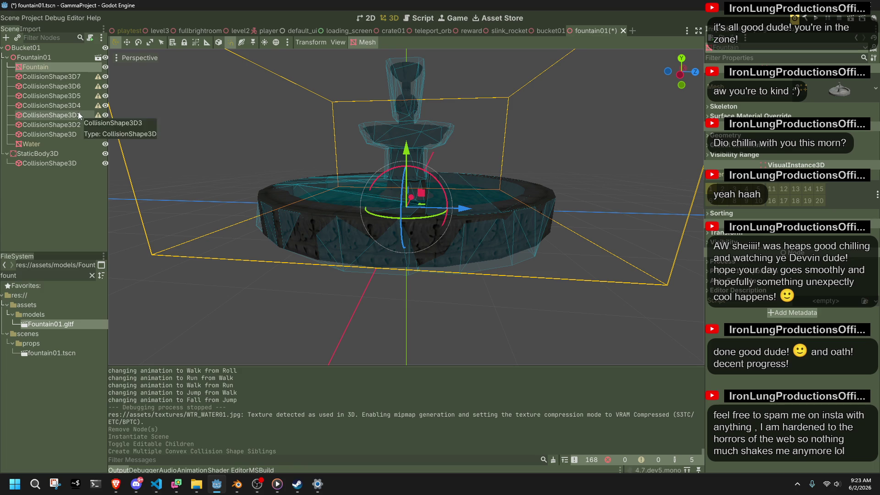
left_click(105, 67)
mouse_move(321, 160)
left_mouse_down()
mouse_move(413, 192)
mouse_move(505, 205)
mouse_move(523, 232)
mouse_move(382, 208)
mouse_move(383, 188)
left_mouse_up()
key("ctrl+z")
key("ctrl+z")
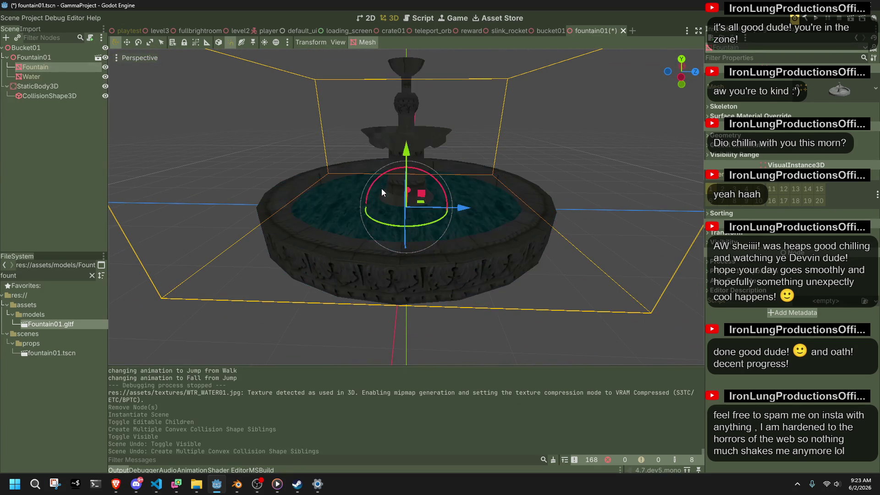
Create a Trimesh collision shape under a static body on the Fountain mesh
left_click(366, 45)
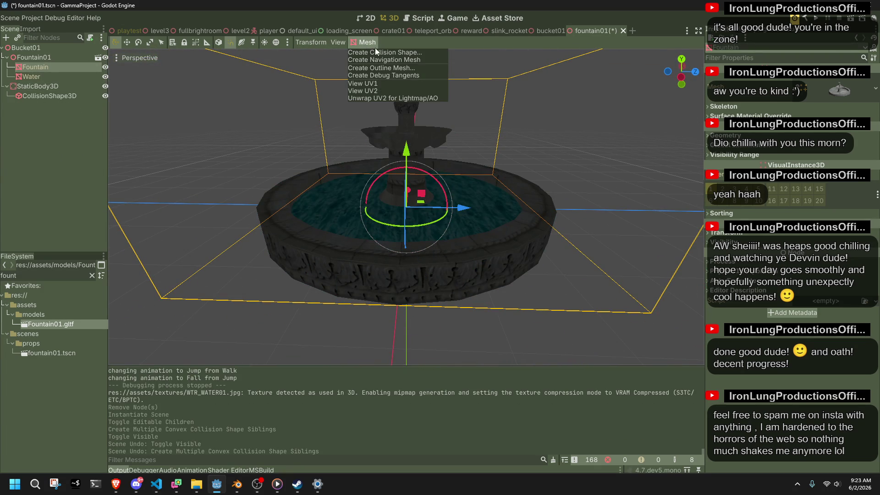
left_click(382, 53)
left_click(447, 222)
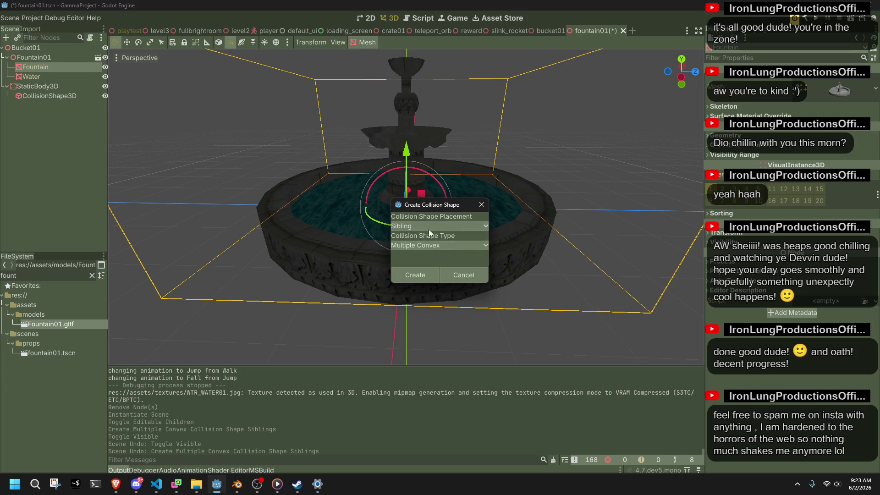
left_click(430, 242)
left_click(430, 246)
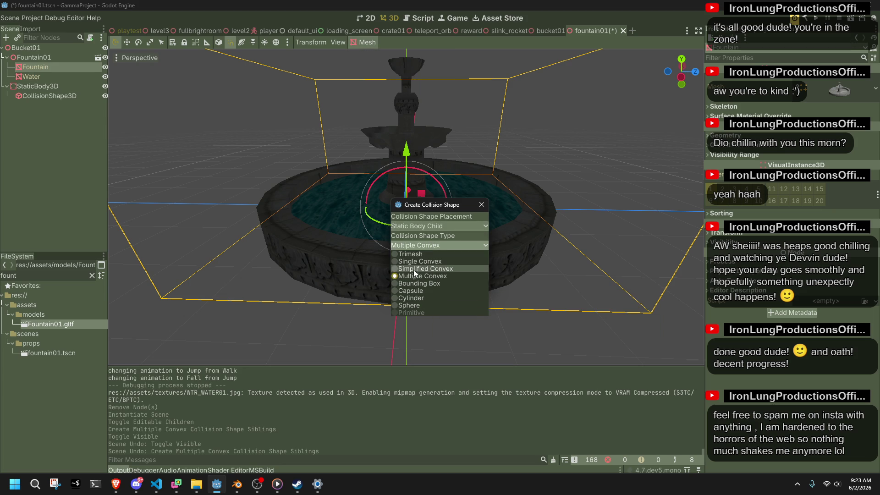
left_click(406, 253)
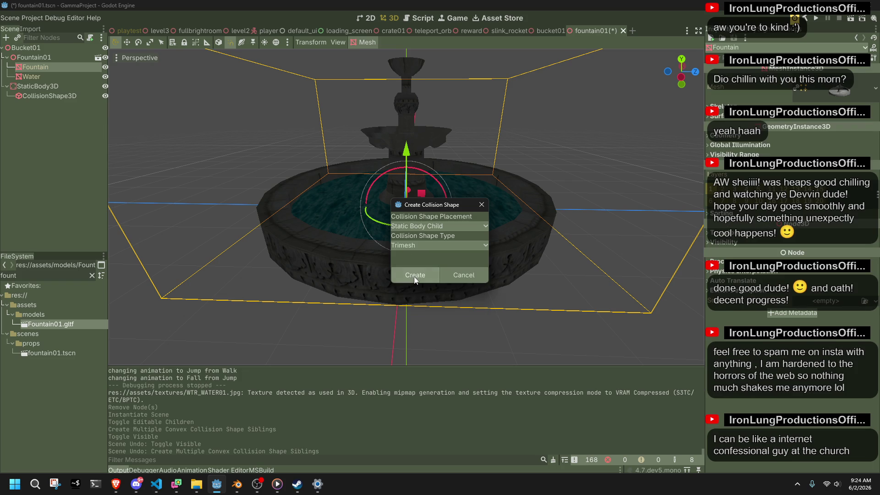
left_click(415, 275)
mouse_move(413, 275)
left_mouse_down()
mouse_move(422, 232)
mouse_move(140, 134)
left_mouse_up()
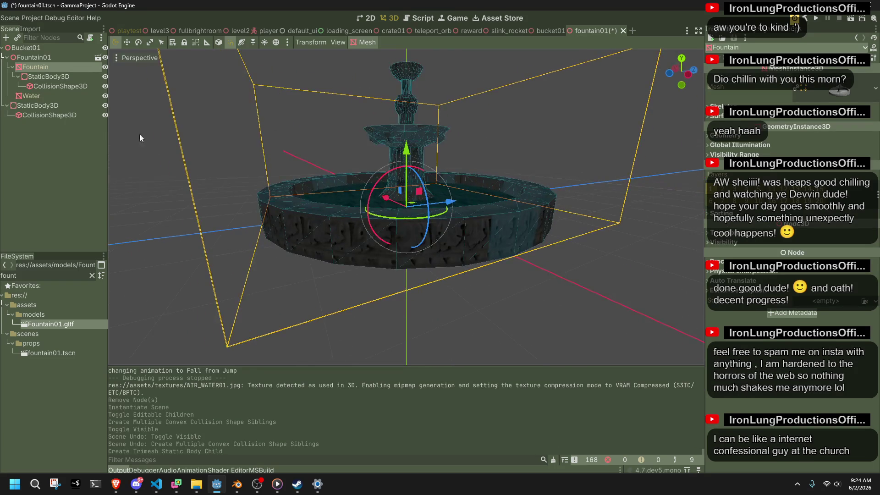
Delete the old separate StaticBody3D and save fountain01.tscn
left_click(51, 97)
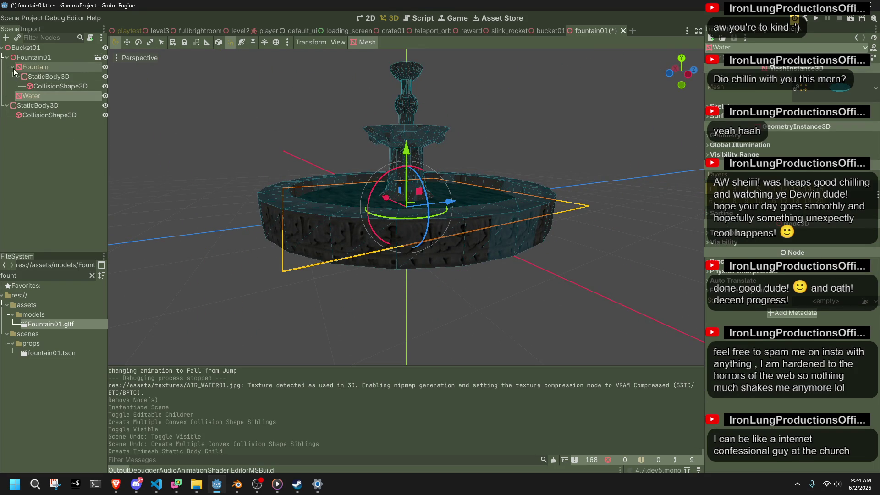
left_click(13, 68)
left_click(33, 96)
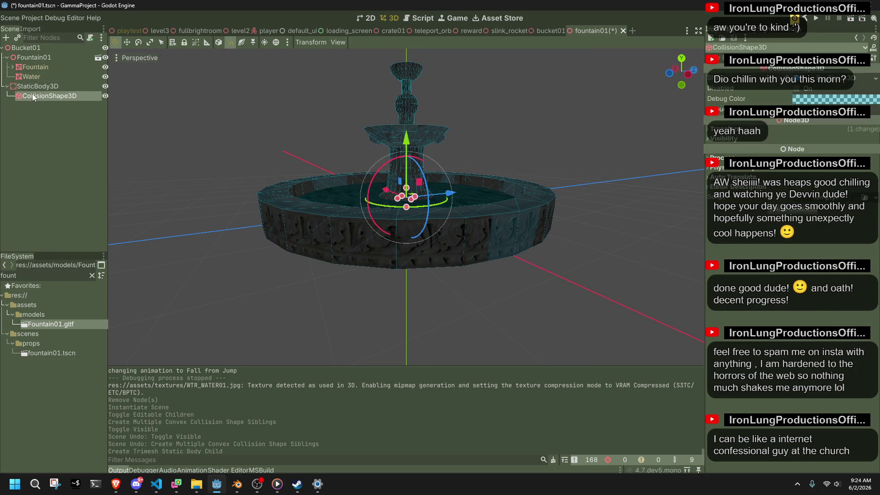
left_click(34, 89)
key("Delete")
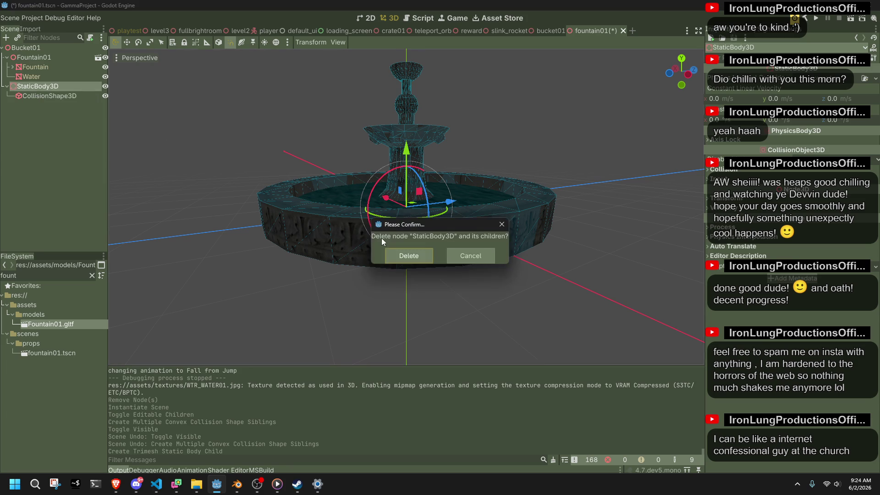
key("Return")
key("ctrl+s")
scroll(260, 113, "down", 4)
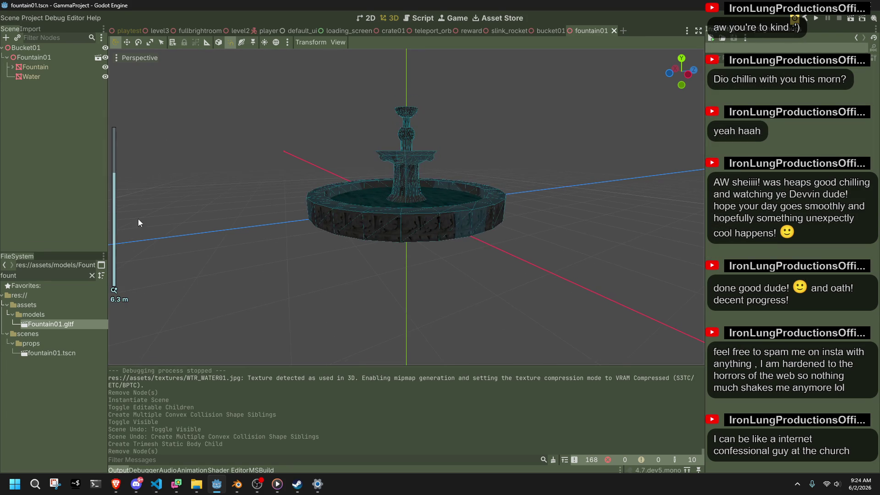
Delete pillar CSGBox3D17 in the playtest level and drag fountain01.tscn onto the floor
left_click(114, 32)
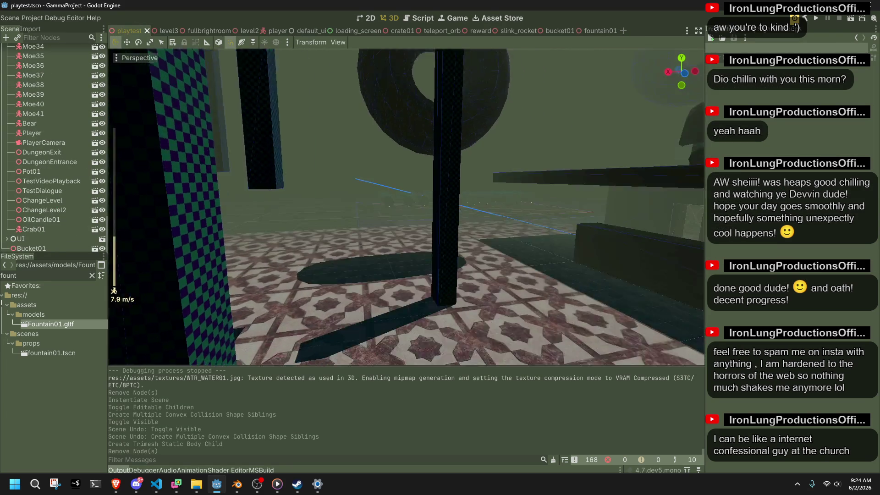
key("w")
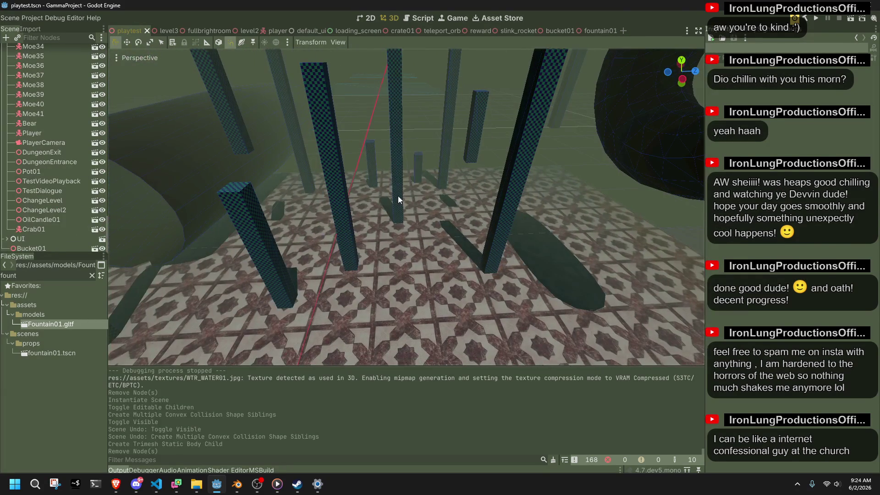
left_click(399, 200)
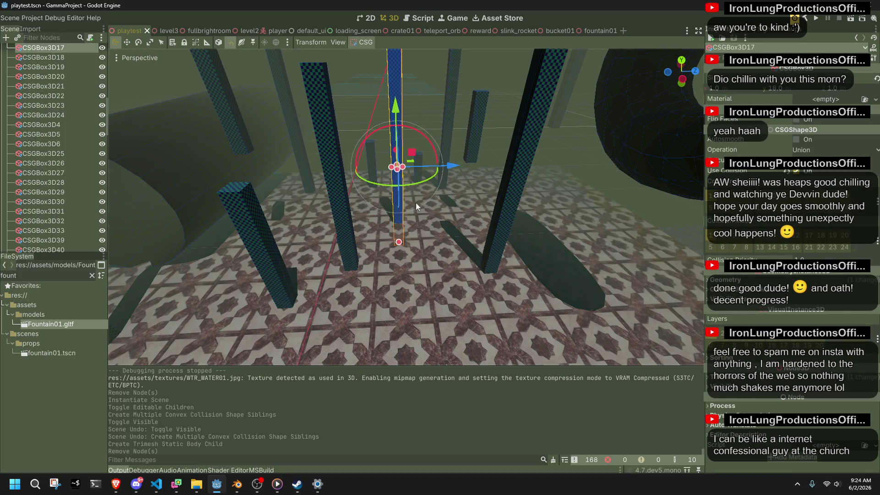
key("Delete")
left_click(415, 308)
scroll(398, 250, "up", 3)
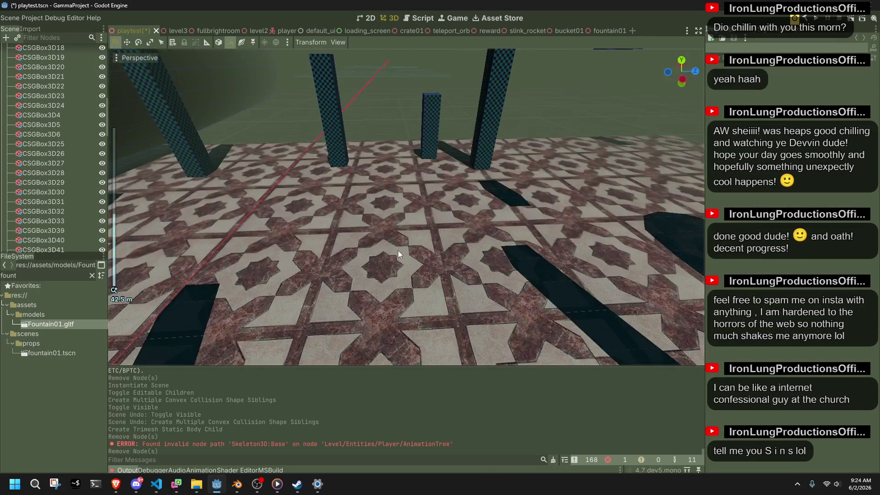
mouse_move(50, 353)
left_mouse_down()
mouse_move(316, 353)
mouse_move(380, 245)
left_mouse_up()
Scale the Water object to 2.82, apply all transforms, and re-export as glTF 2.0
key("alt+Tab")
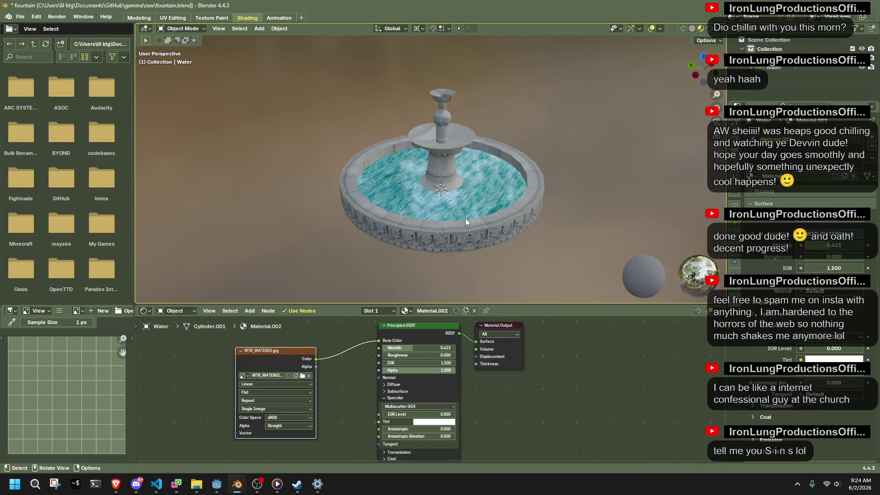
left_click(465, 220)
key("s")
left_click(383, 117)
scroll(383, 117, "up", 6)
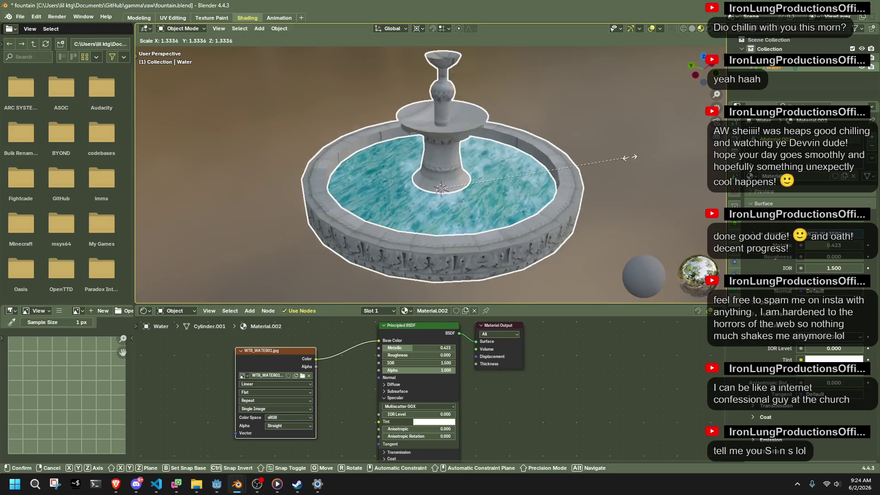
key("ctrl+a")
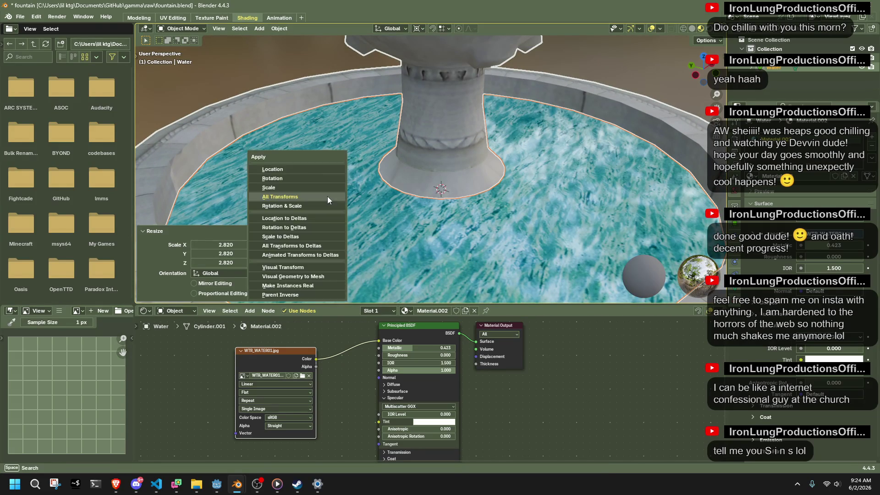
left_click(327, 197)
key("ctrl+s")
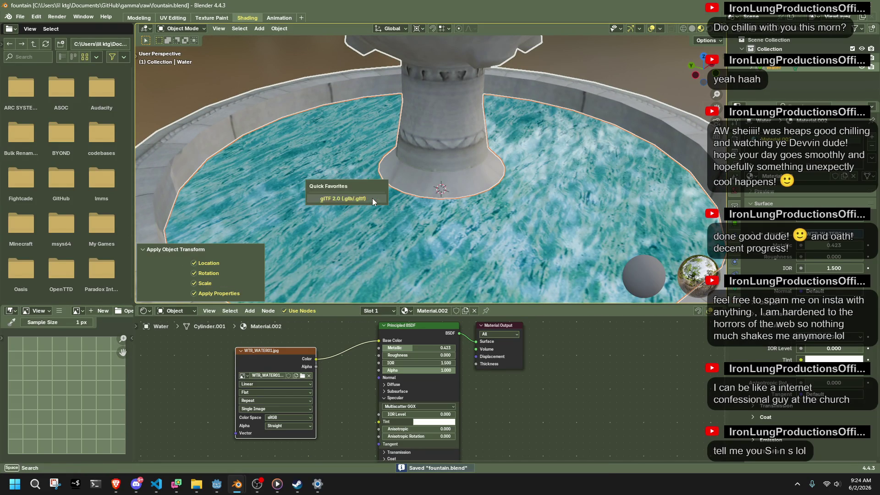
left_click(595, 389)
key("alt+Tab")
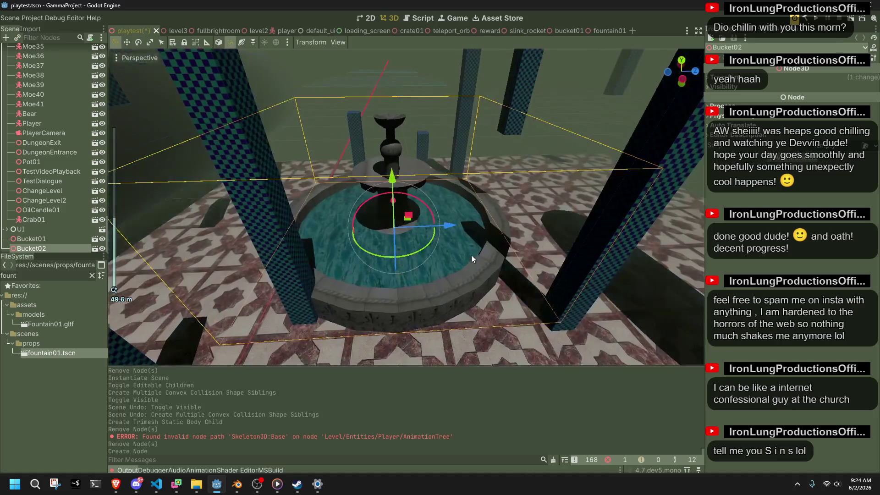
Move pillar CSGBox3D23 across the playtest floor
left_click(290, 273)
scroll(320, 284, "up", 3)
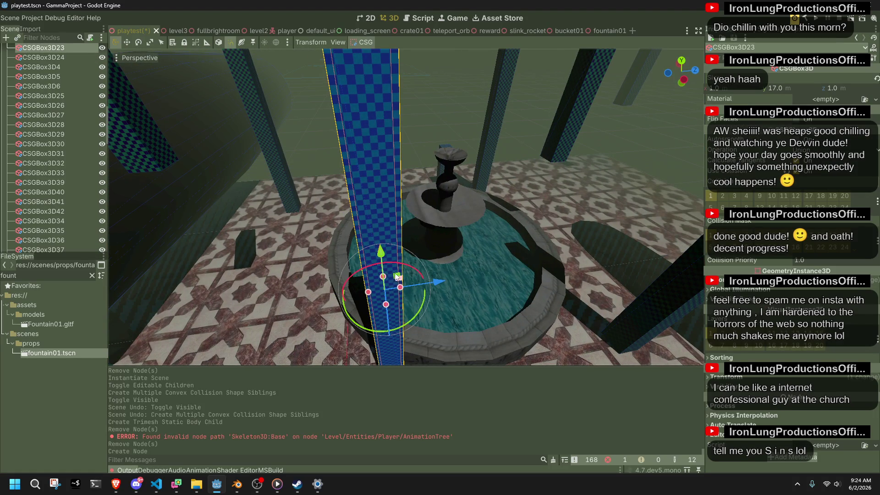
mouse_move(397, 274)
left_mouse_down()
mouse_move(327, 241)
mouse_move(301, 272)
mouse_move(279, 253)
left_mouse_up()
In fountain01, delete the Fountain mesh's outdated static body
left_click(600, 31)
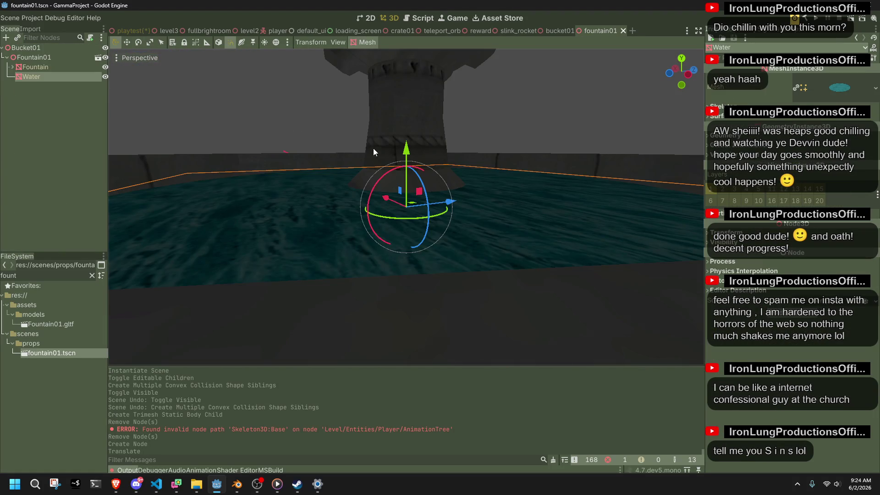
scroll(373, 152, "down", 5)
left_click(33, 67)
left_click(13, 67)
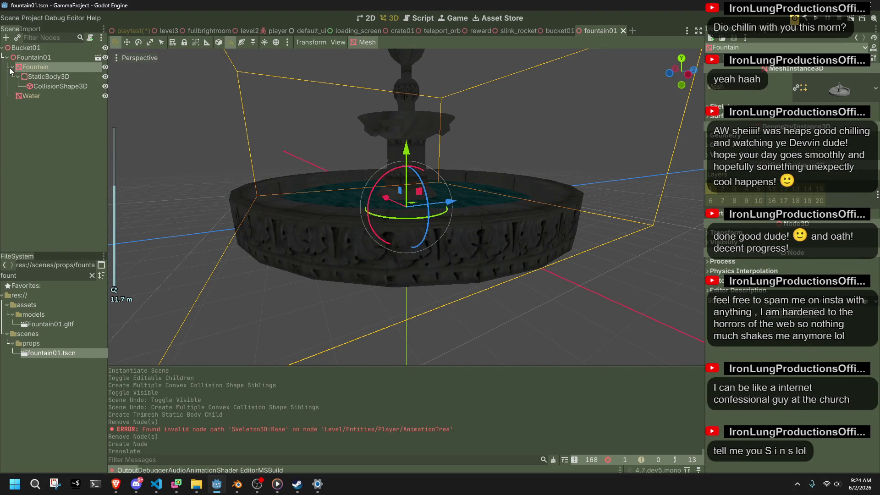
left_click(32, 77)
key("Delete")
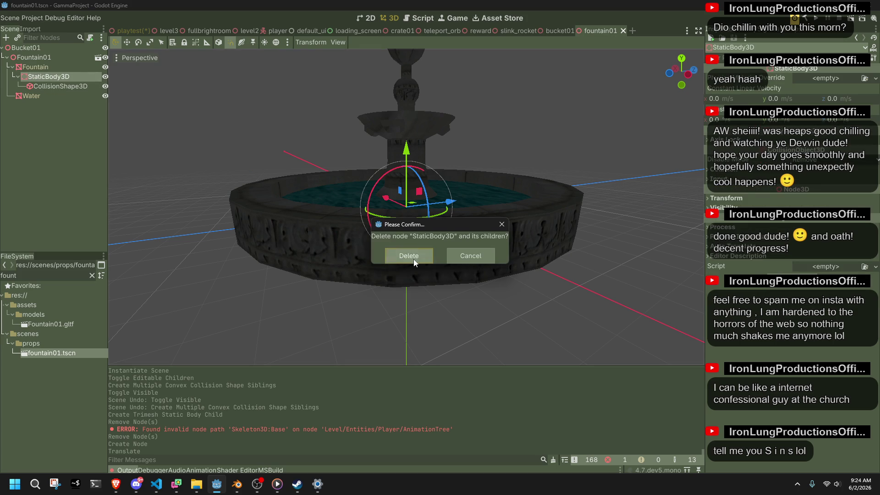
left_click(408, 258)
Generate a new trimesh collision on the Fountain mesh, save, and return to playtest
left_click(46, 70)
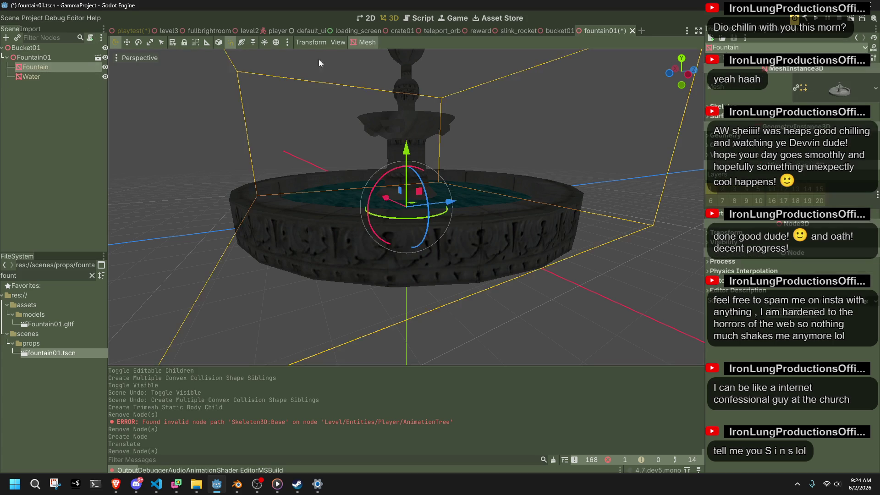
left_click(368, 45)
left_click(375, 54)
left_click(413, 273)
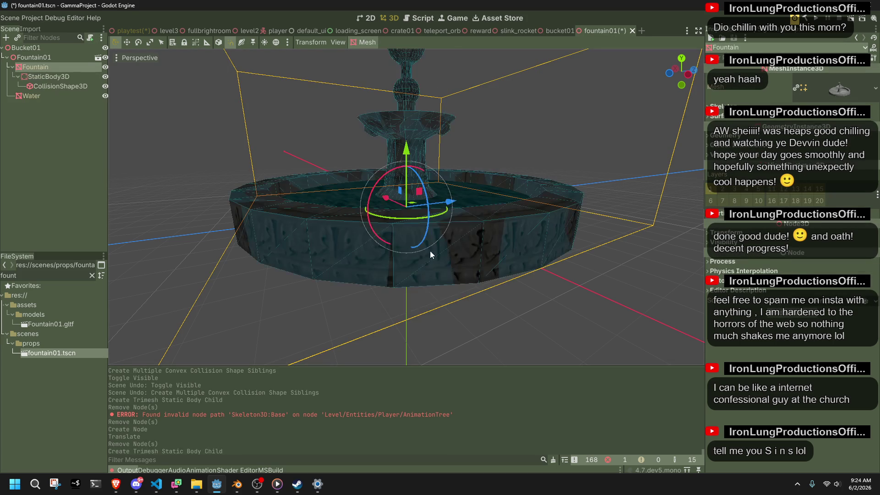
key("ctrl+s")
left_click(131, 30)
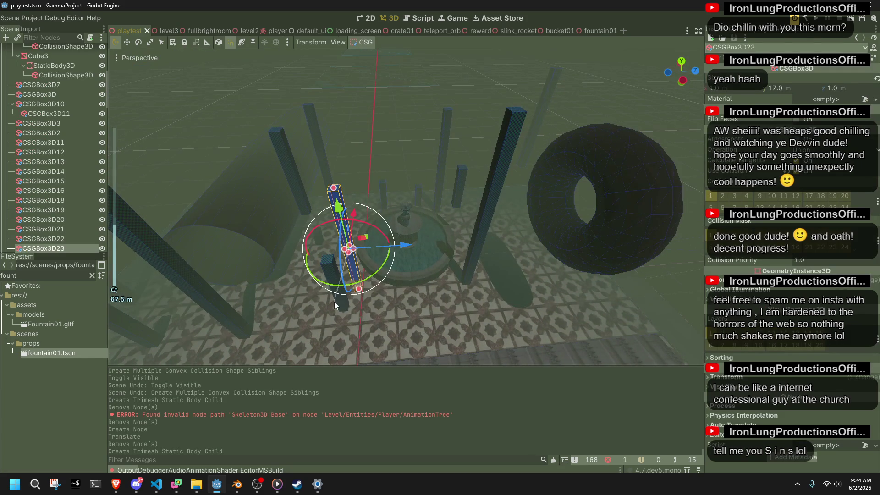
Slide pillar CSGBox3D15 along X, then move CSGBox3D23 beside the fountain and shorten it to 15
left_click(342, 307)
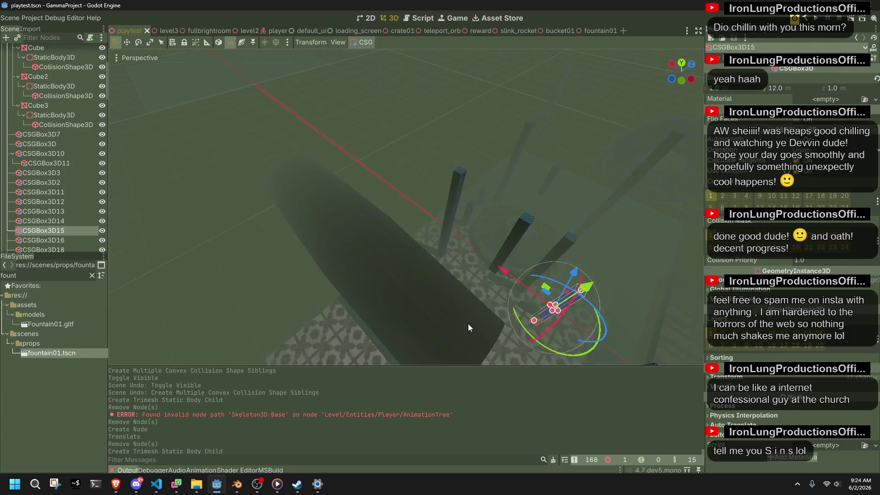
left_click_drag(459, 265, 476, 274)
left_click(485, 261)
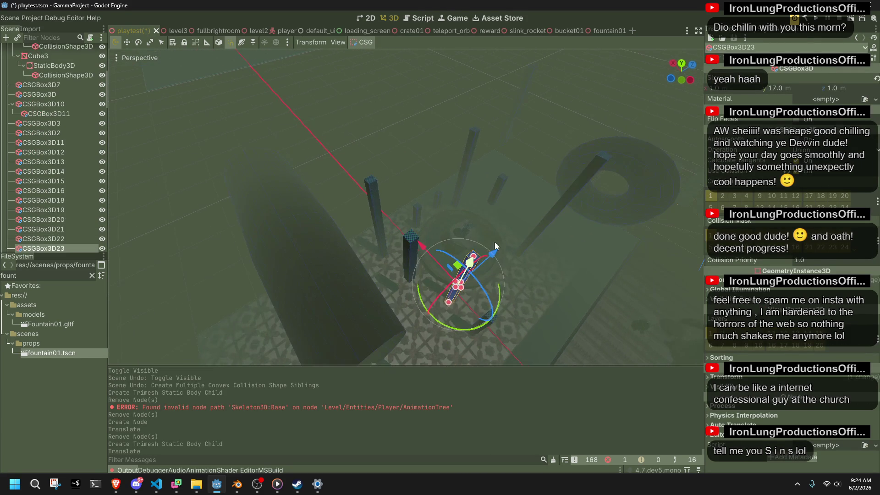
left_click(685, 62)
scroll(270, 153, "up", 5)
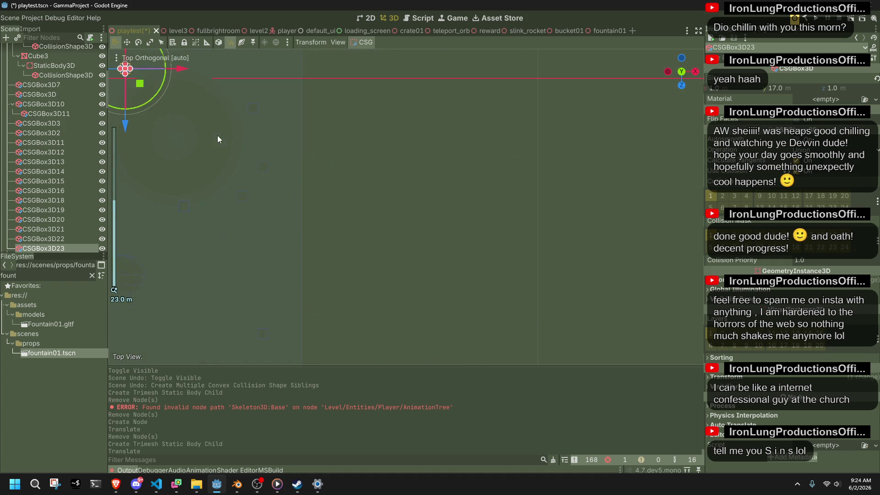
scroll(217, 135, "down", 3)
scroll(465, 278, "down", 4)
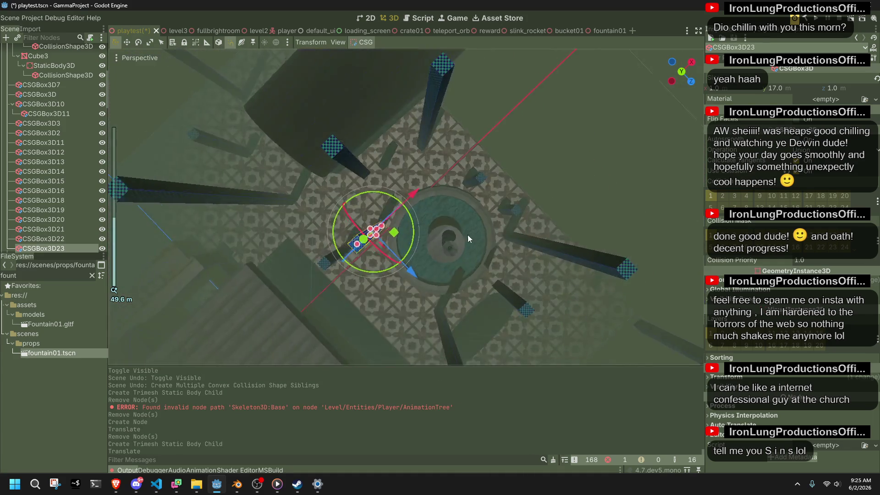
key("f")
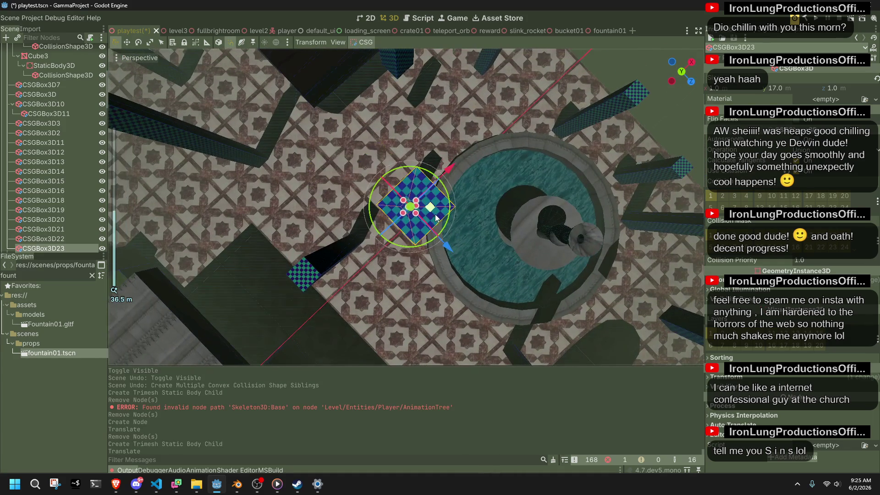
mouse_move(403, 202)
left_mouse_down()
mouse_move(416, 190)
mouse_move(374, 224)
mouse_move(358, 177)
mouse_move(394, 240)
mouse_move(503, 127)
mouse_move(504, 141)
left_mouse_up()
mouse_move(366, 143)
left_mouse_down()
mouse_move(473, 155)
mouse_move(554, 114)
left_mouse_up()
Select pillar CSGBox3D12 and undo its accidental move
scroll(458, 128, "up", 3)
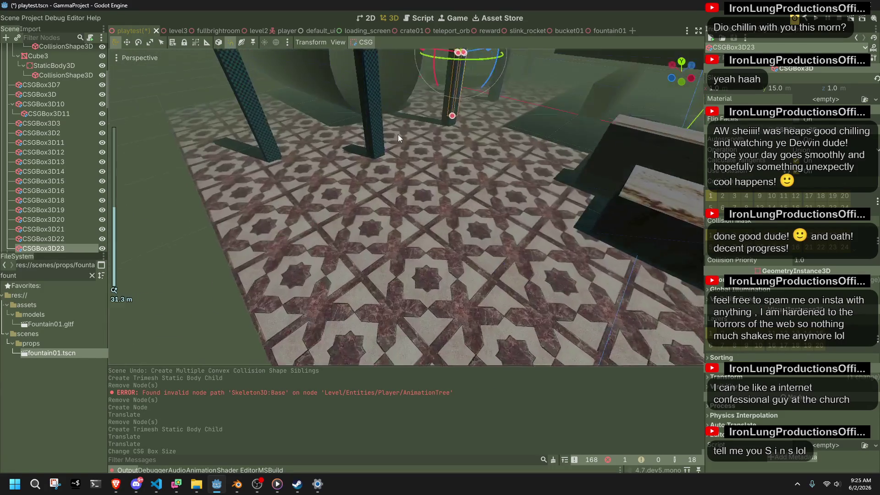
mouse_move(398, 134)
left_mouse_down()
mouse_move(369, 307)
mouse_move(355, 328)
mouse_move(364, 339)
mouse_move(446, 207)
left_mouse_up()
left_click(356, 327)
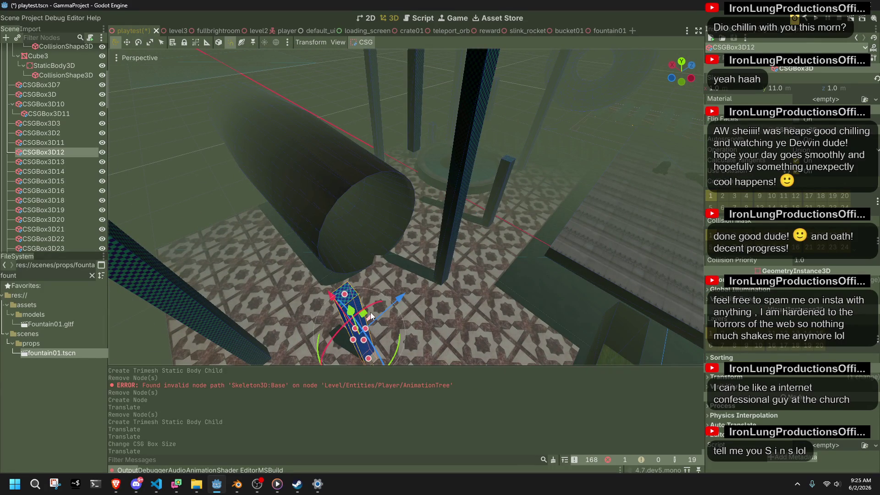
key("ctrl+z")
left_click_drag(443, 205, 443, 206)
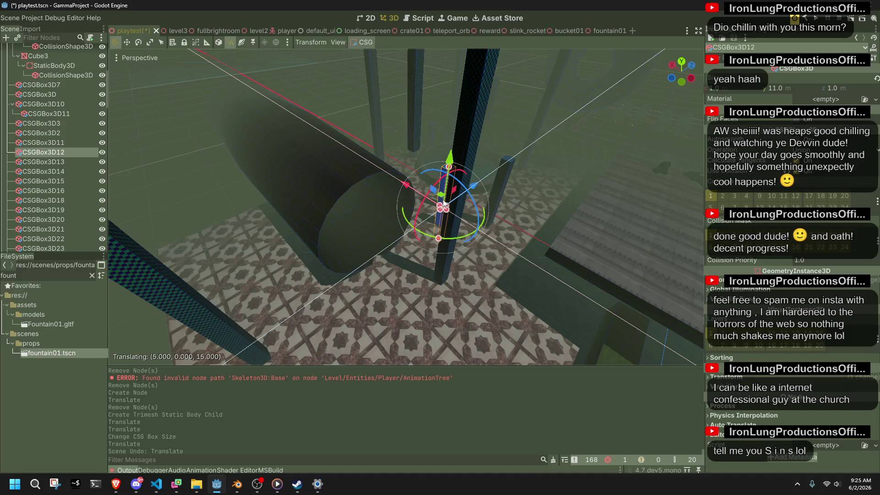
scroll(439, 239, "up", 5)
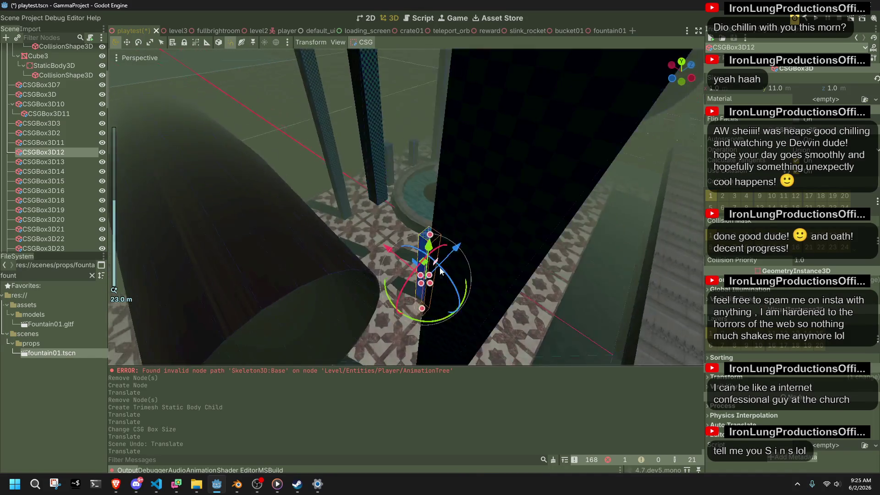
mouse_move(440, 270)
left_mouse_down()
mouse_move(462, 230)
mouse_move(482, 142)
mouse_move(361, 133)
mouse_move(388, 164)
mouse_move(498, 180)
mouse_move(369, 163)
left_mouse_up()
scroll(361, 133, "up", 2)
Widen pillar CSGBox3D16 beside the fountain from 1 to 6, then into a broad wall
left_click(360, 170)
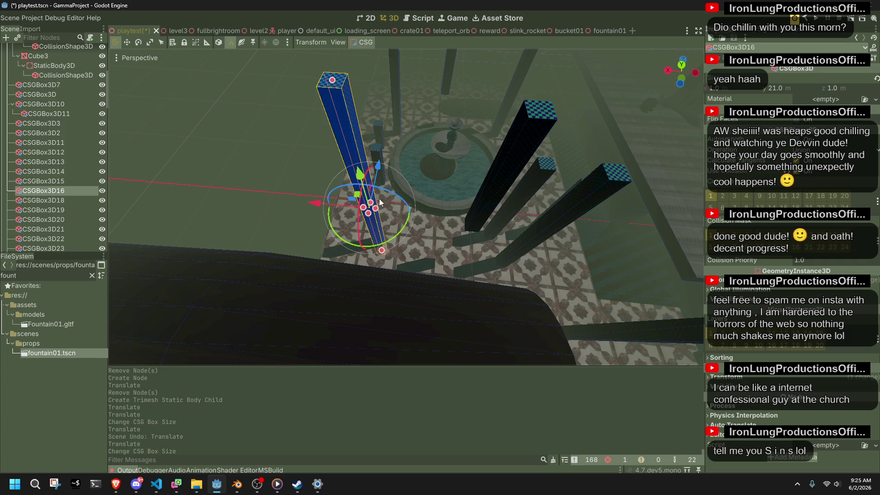
left_click_drag(378, 211, 436, 222)
mouse_move(424, 176)
left_mouse_down()
mouse_move(500, 217)
mouse_move(638, 187)
left_mouse_up()
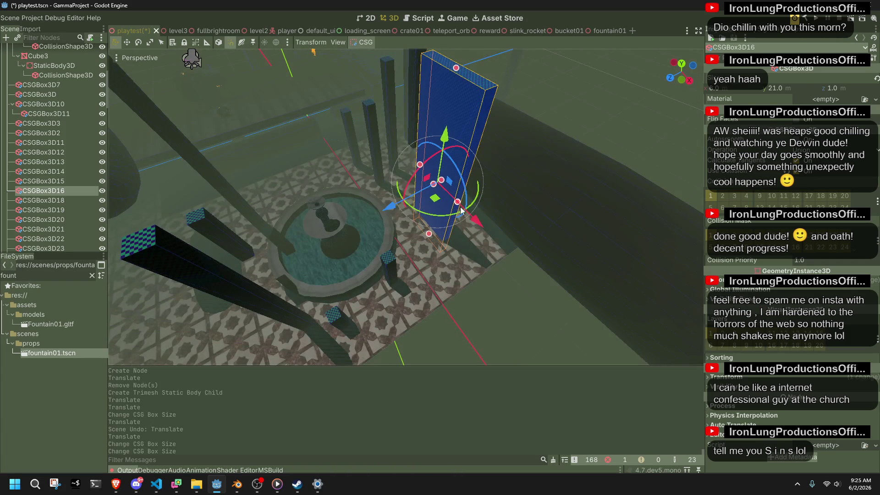
left_click_drag(459, 208, 501, 248)
left_click(498, 284)
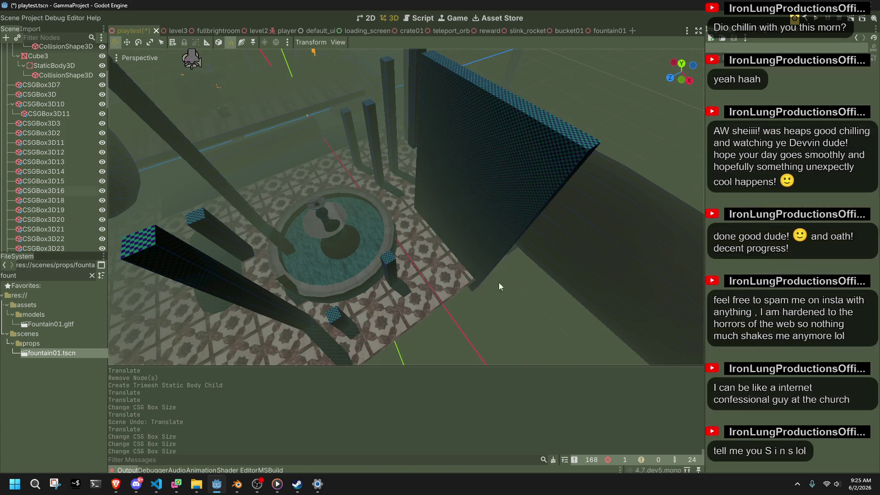
Turn box CSGBox3D24 from height 9 into a raised block 4 tall
left_click(397, 263)
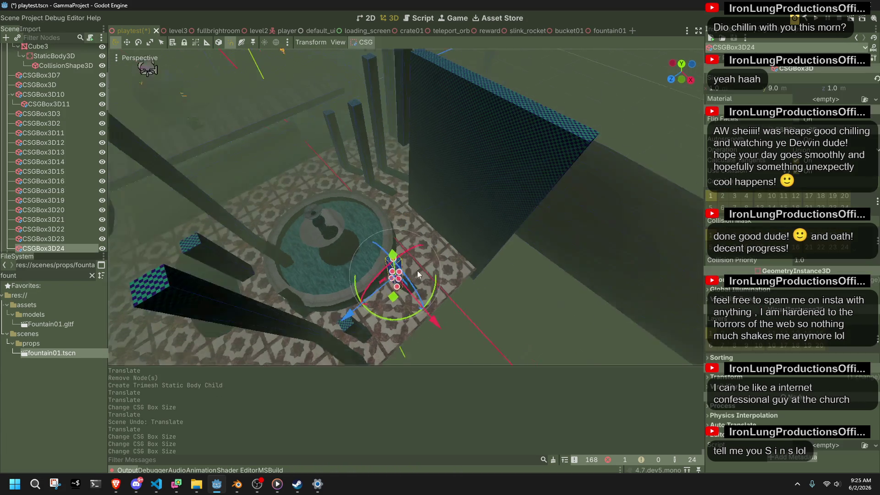
mouse_move(416, 271)
left_mouse_down()
mouse_move(378, 343)
mouse_move(371, 267)
left_mouse_up()
left_click_drag(369, 202, 365, 64)
left_click_drag(383, 114, 695, 84)
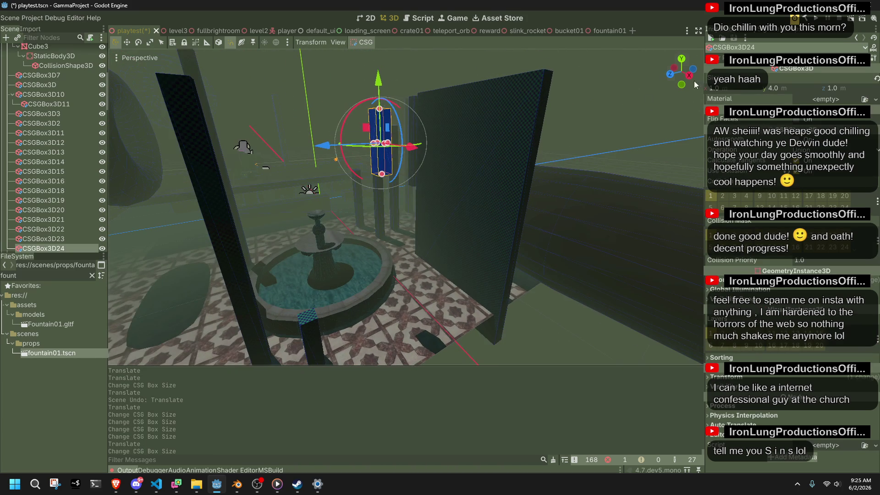
left_click(689, 76)
mouse_move(356, 139)
left_mouse_down()
mouse_move(387, 125)
mouse_move(400, 96)
left_mouse_up()
key("KP_5")
scroll(399, 197, "down", 3)
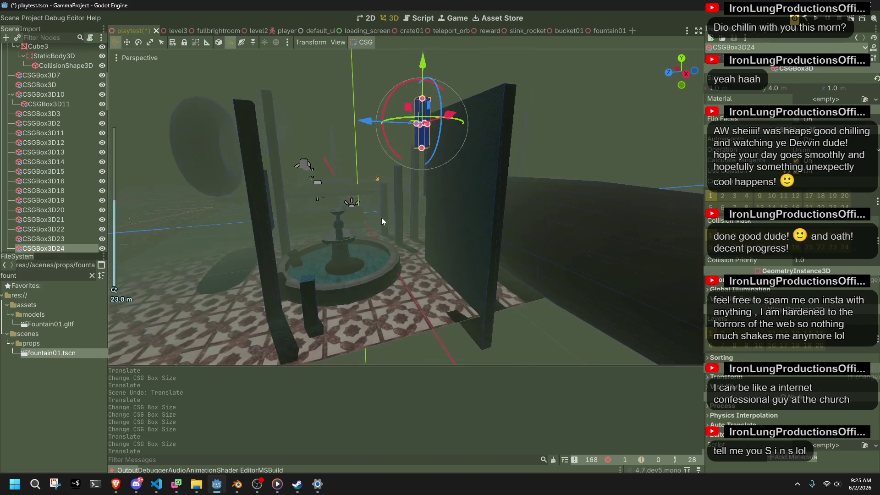
Duplicate pillar CSGBox3D23 to add another pillar beside the fountain
left_click(314, 290)
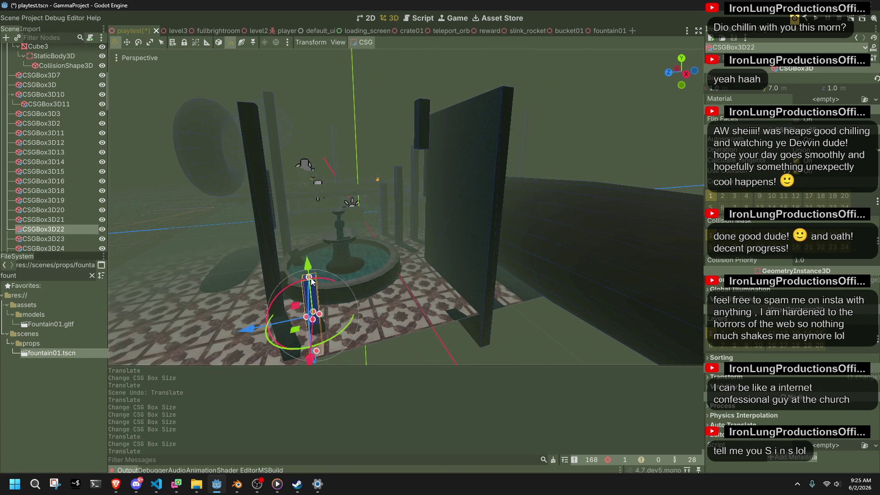
mouse_move(311, 281)
left_mouse_down()
mouse_move(290, 246)
mouse_move(383, 254)
mouse_move(498, 288)
mouse_move(611, 274)
mouse_move(517, 293)
mouse_move(419, 267)
mouse_move(349, 284)
mouse_move(421, 243)
mouse_move(450, 211)
mouse_move(253, 198)
mouse_move(449, 297)
mouse_move(551, 257)
left_mouse_up()
scroll(612, 274, "down", 3)
left_click(373, 262)
key("ctrl+d")
Save the playtest scene and run the project
key("ctrl+s")
left_click(573, 132)
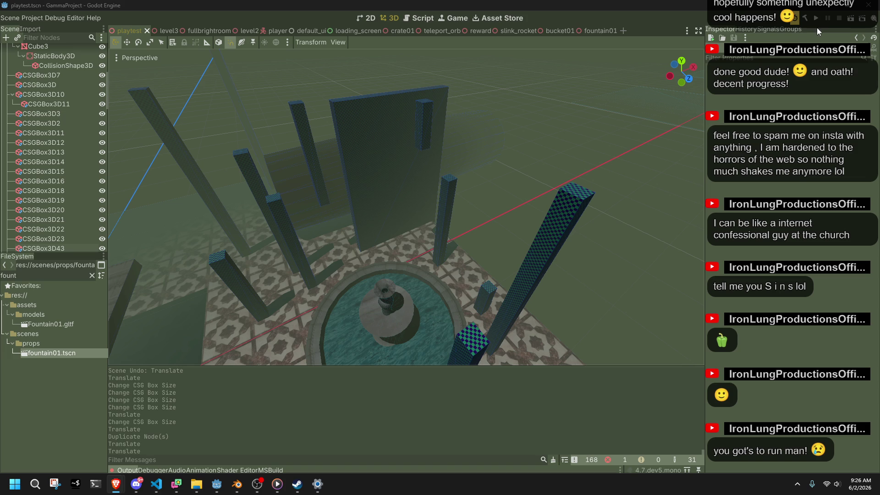
left_click(817, 20)
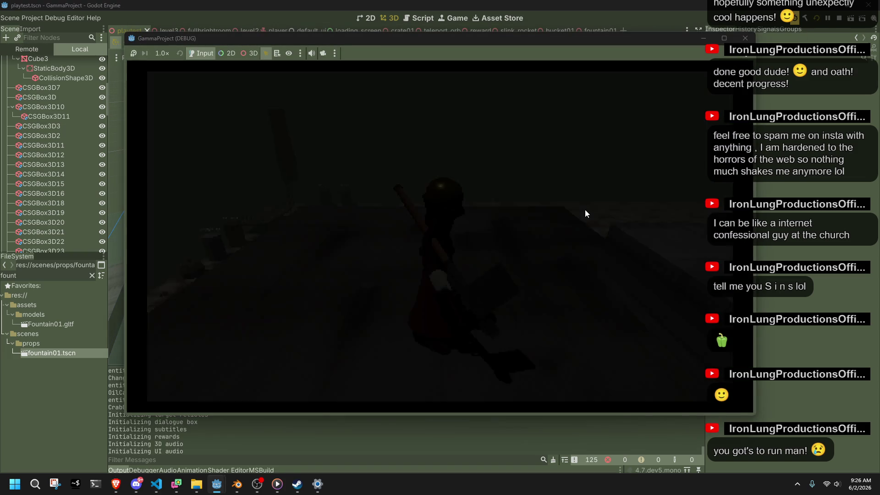
Run forward, jump onto the tiled ledge, and vault onto the fountain rim
key("w")
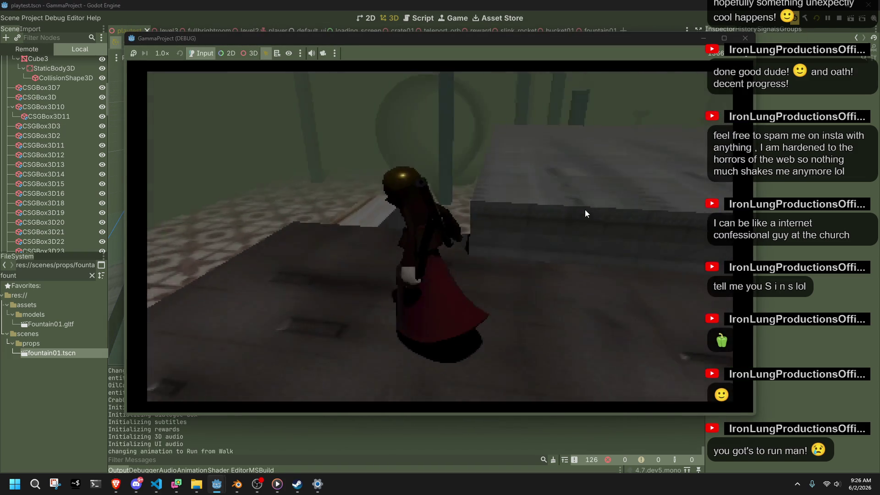
key("space")
key("space")
key("space")
key("space")
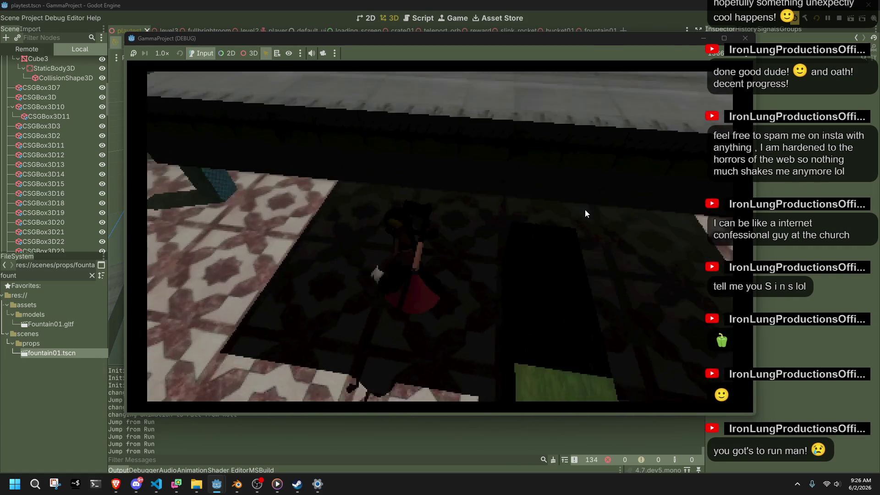
key("w")
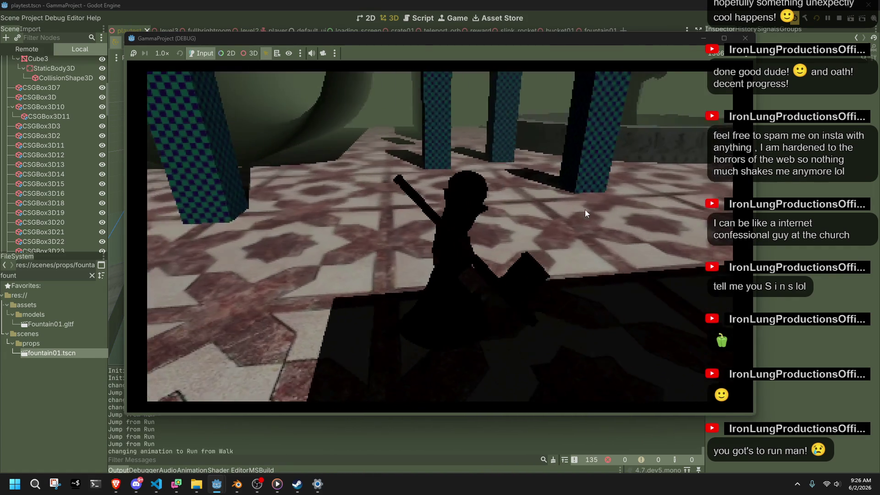
key("w")
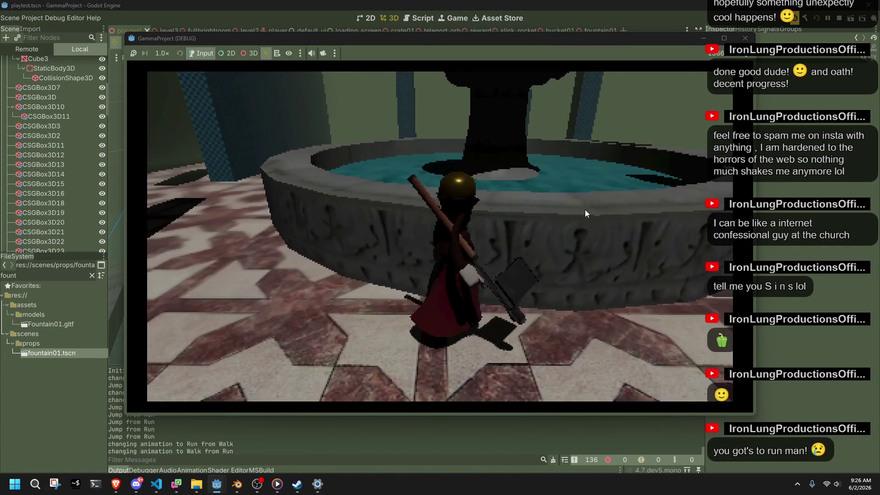
key("space")
Step into the fountain water, wade through it, and walk back along the rim
key("w")
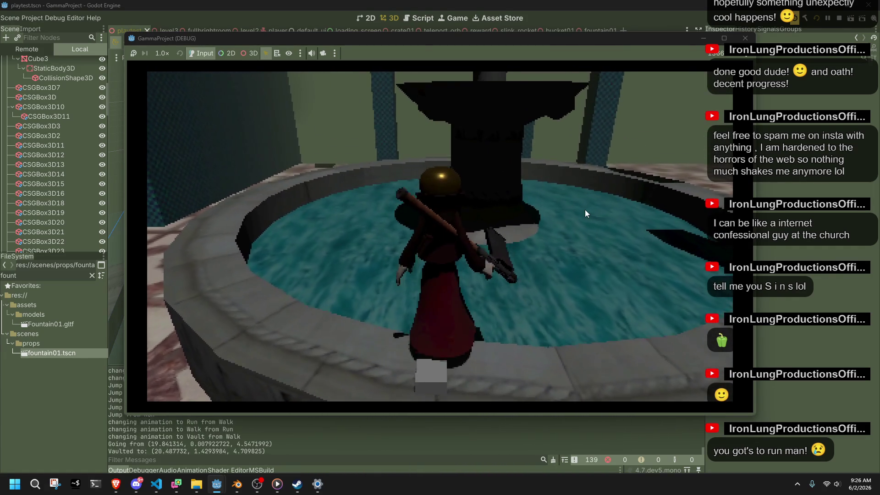
key("w")
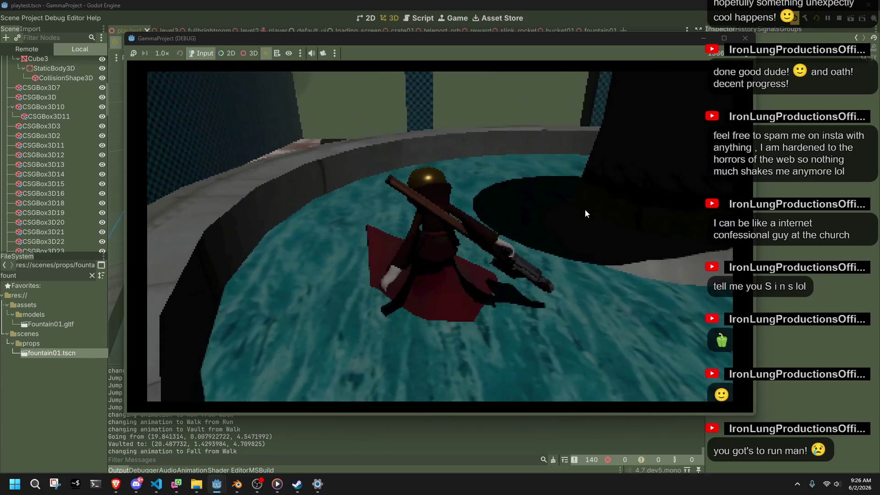
key("w")
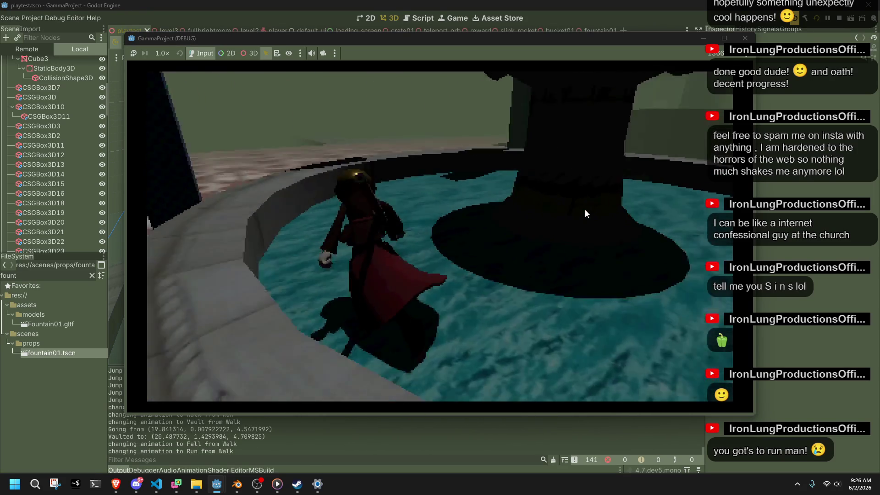
key("w")
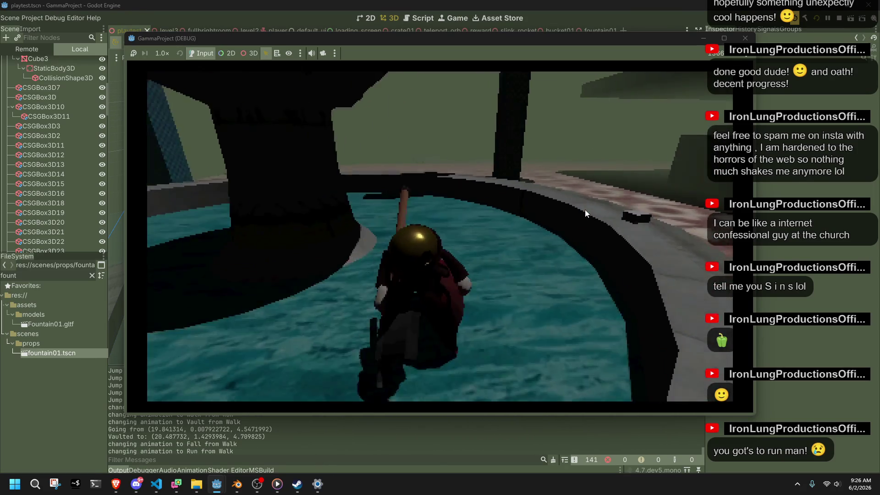
key("w")
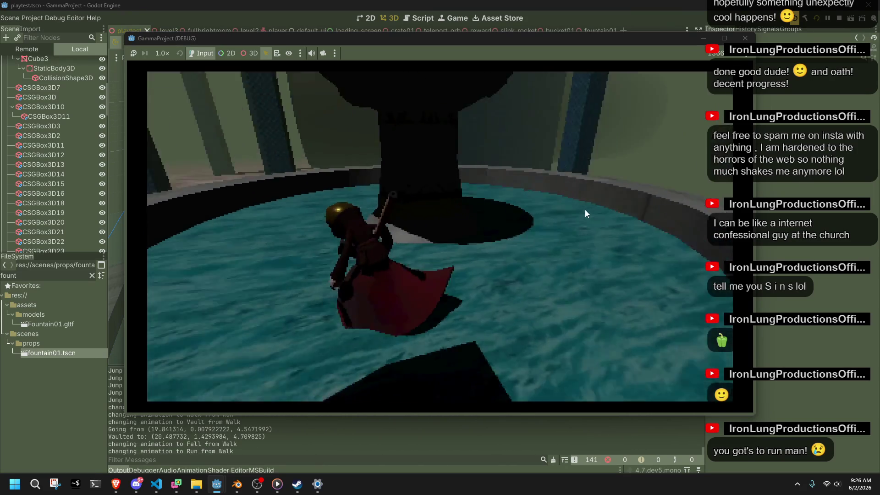
key("w")
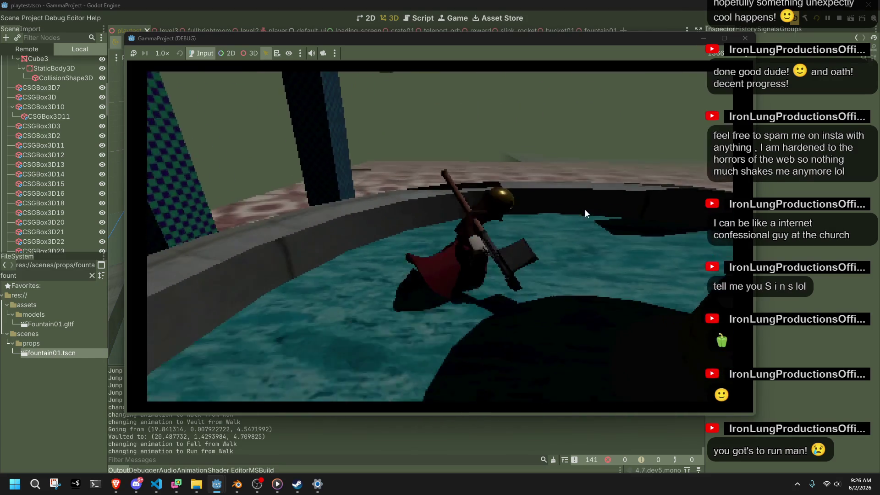
Jump off the rim into the fountain and vault up onto the central basin
key("space")
key("w")
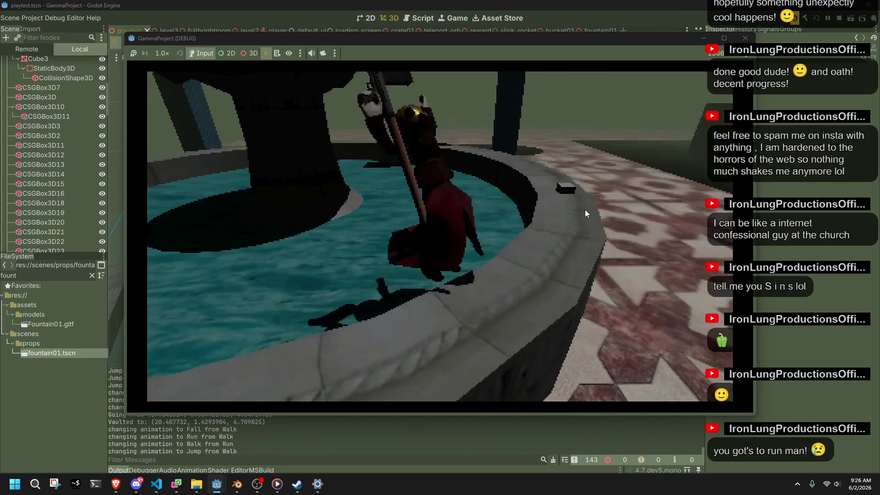
key("w")
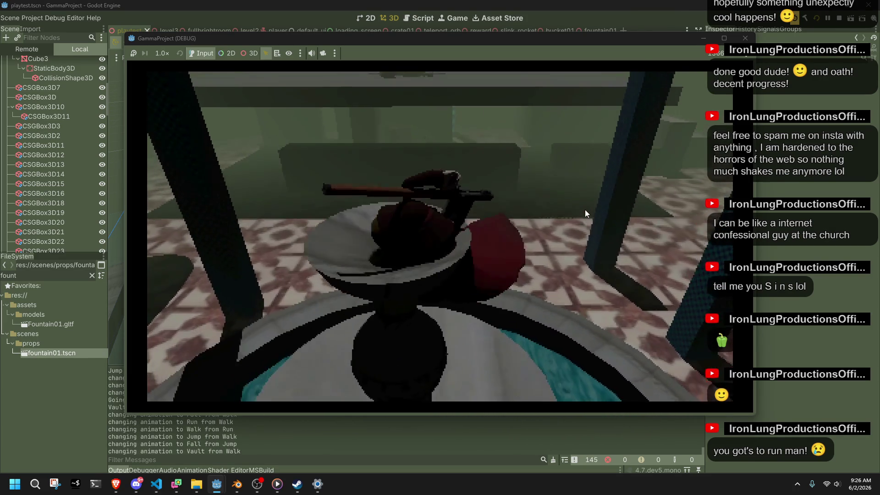
key("space")
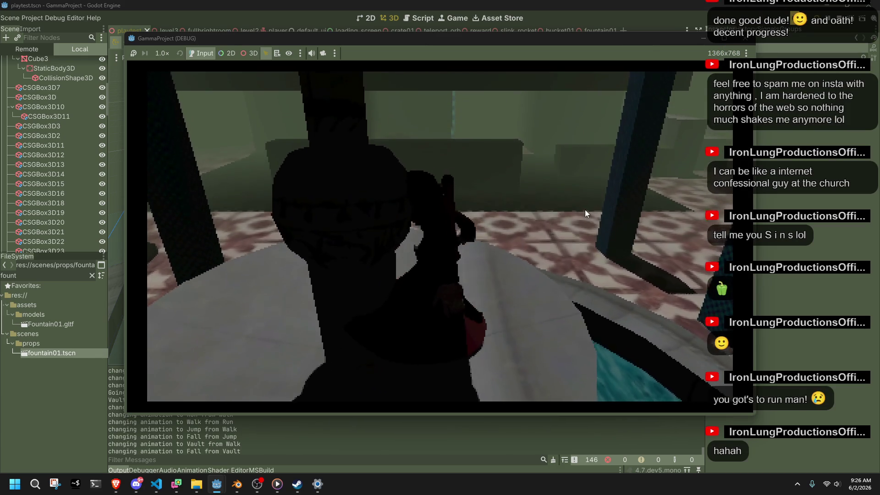
key("space")
Circle the fountain statue and walk the player along the fountain rim
key("w")
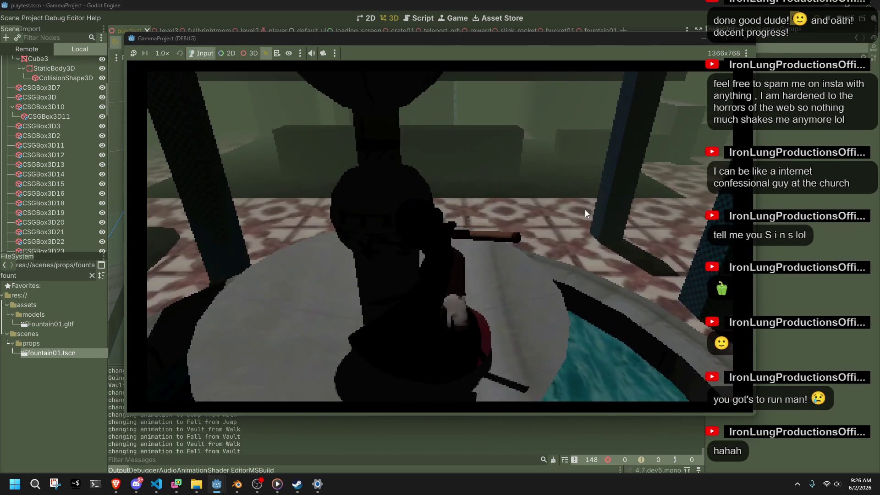
key("w")
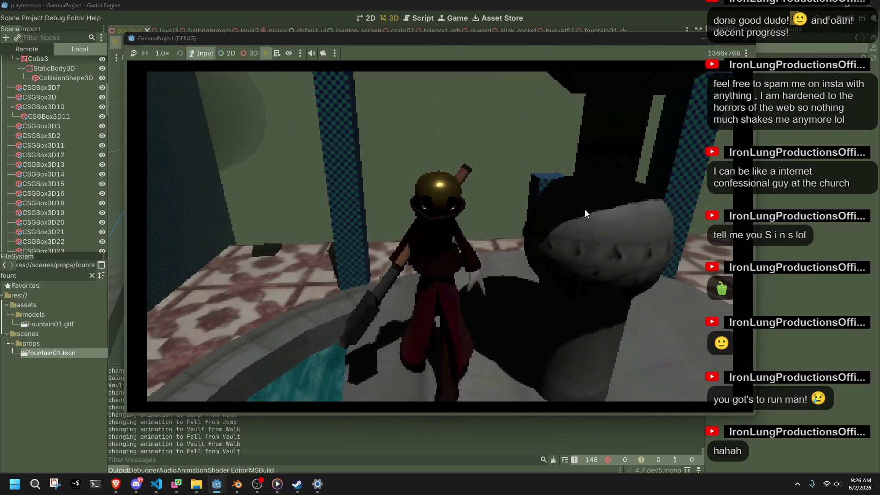
key("w")
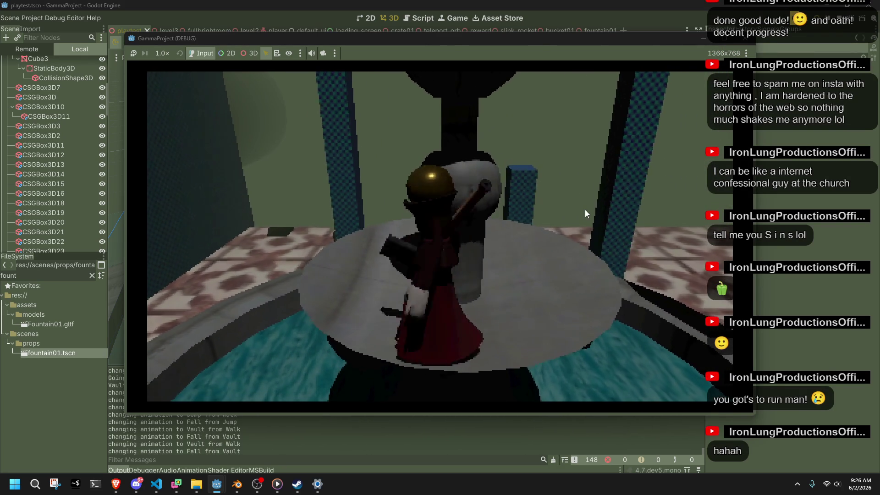
key("w")
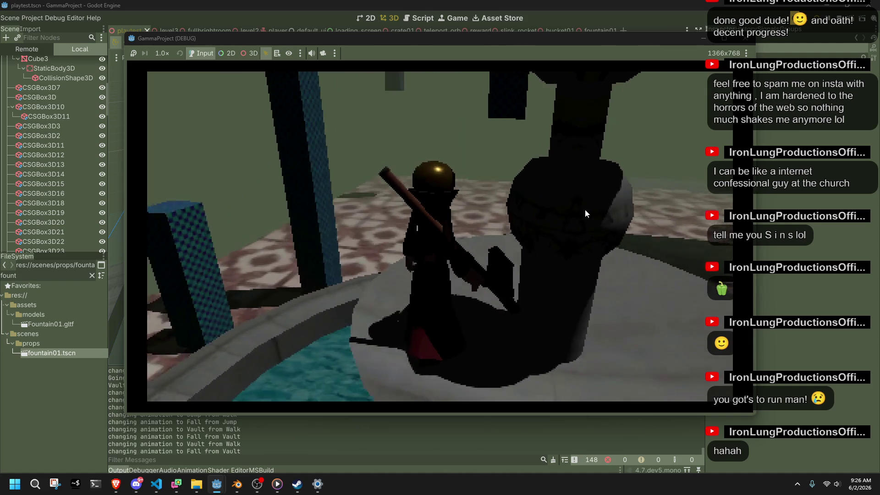
key("w")
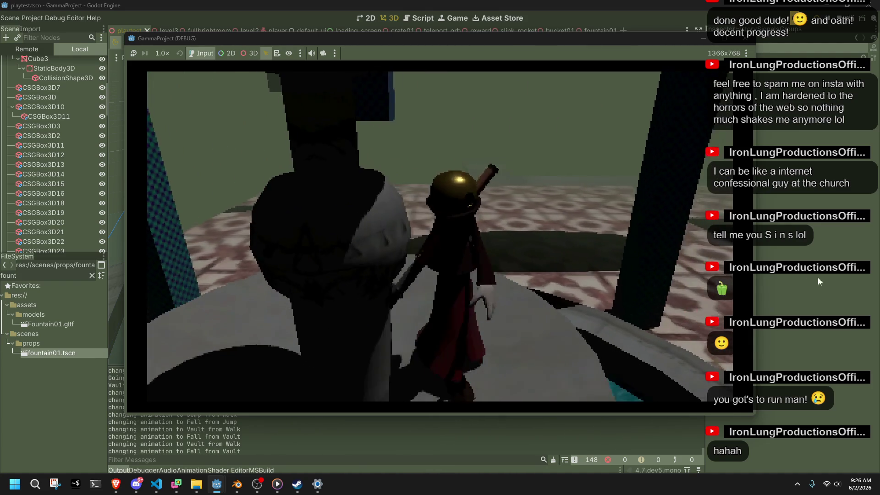
key("w")
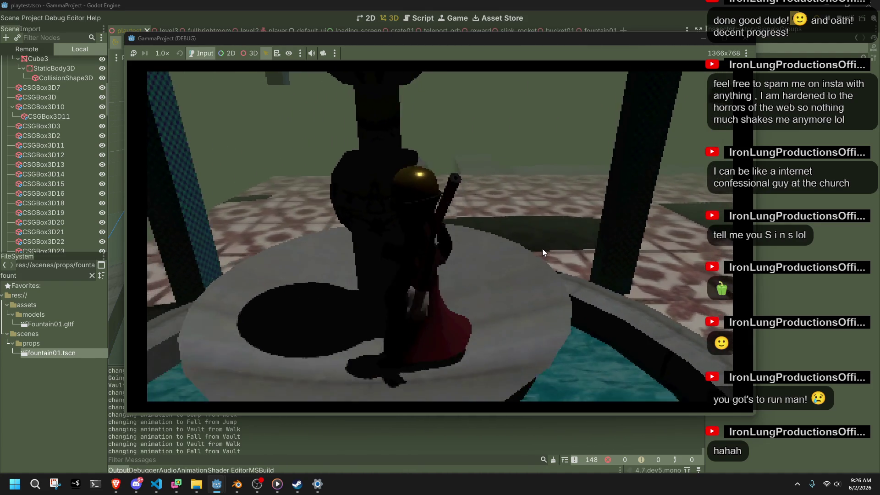
key("w")
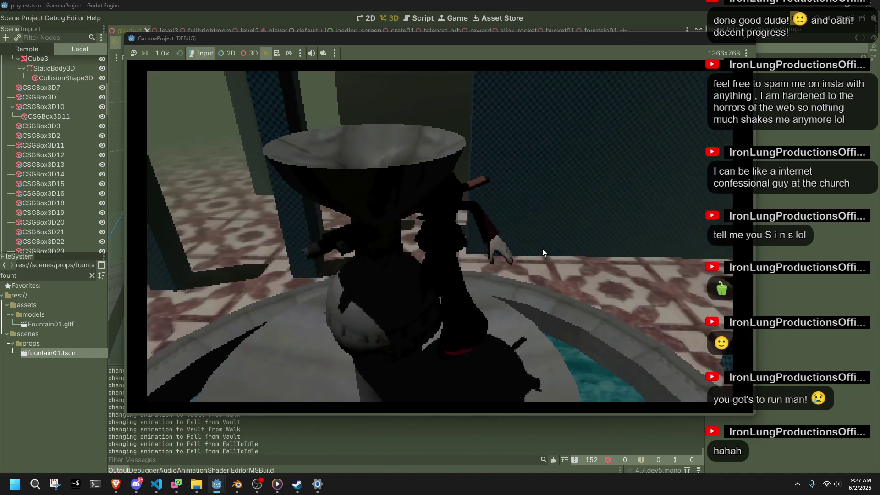
key("w")
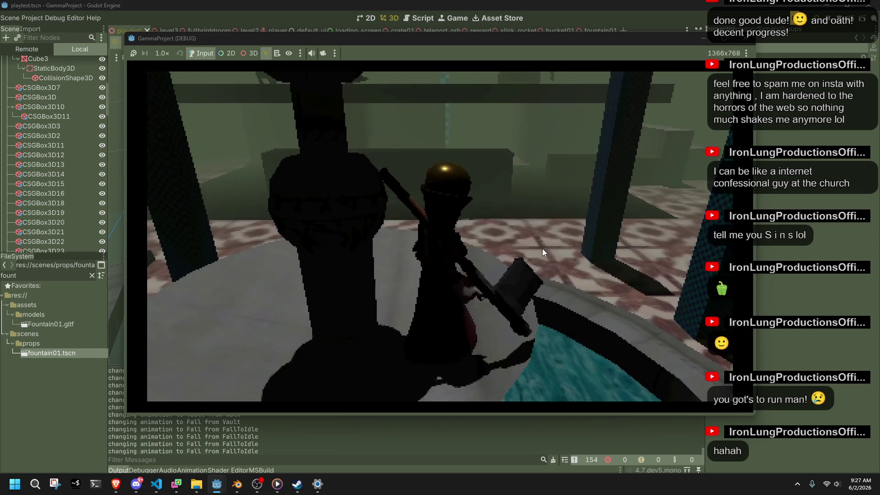
key("w")
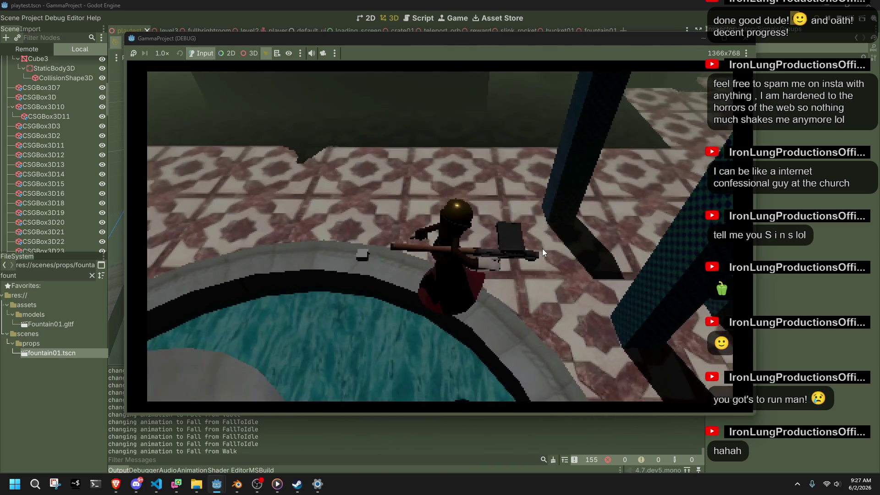
Run and jump among the pillars across the tiled floor
key("w")
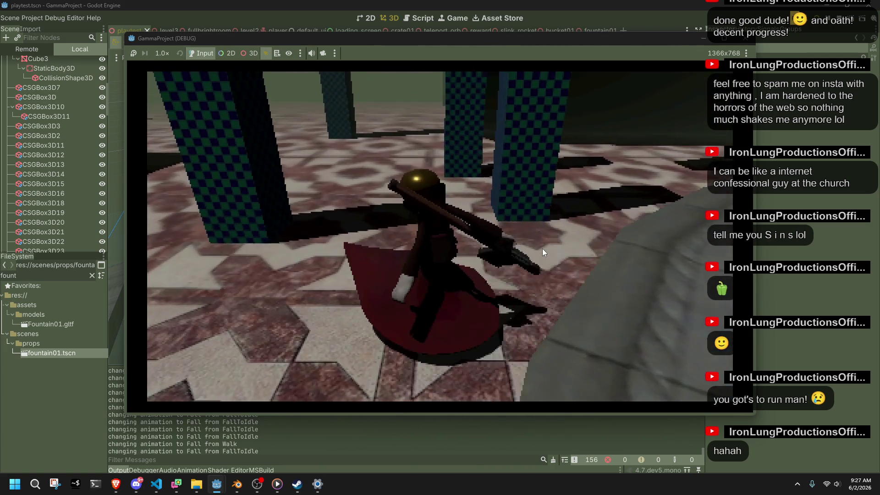
key("space")
key("w")
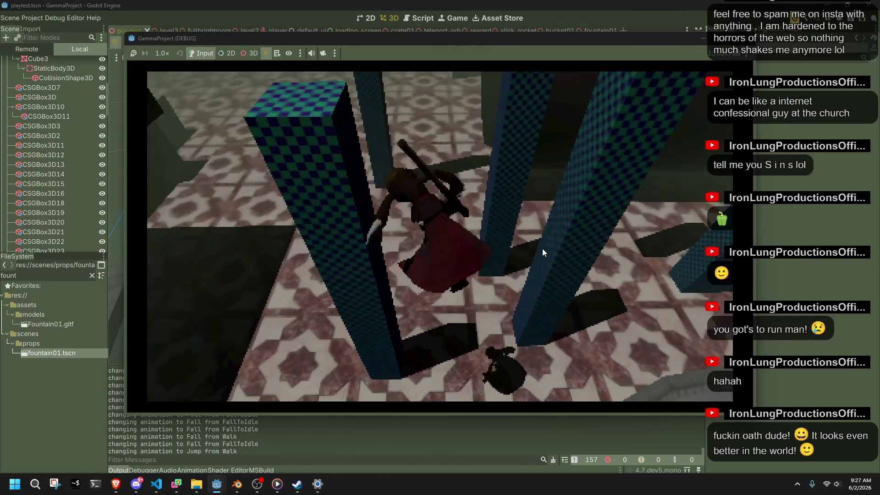
key("w")
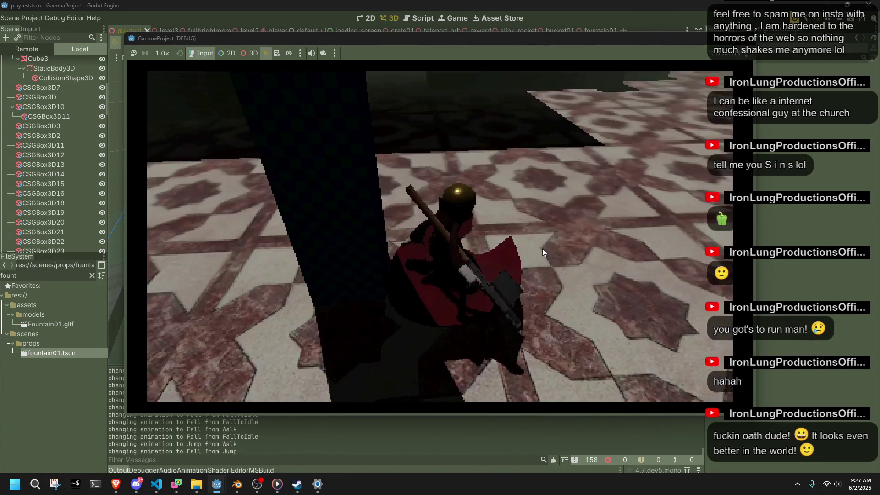
key("space")
Head back toward the fountain and jump onto the pillar beside it
key("w")
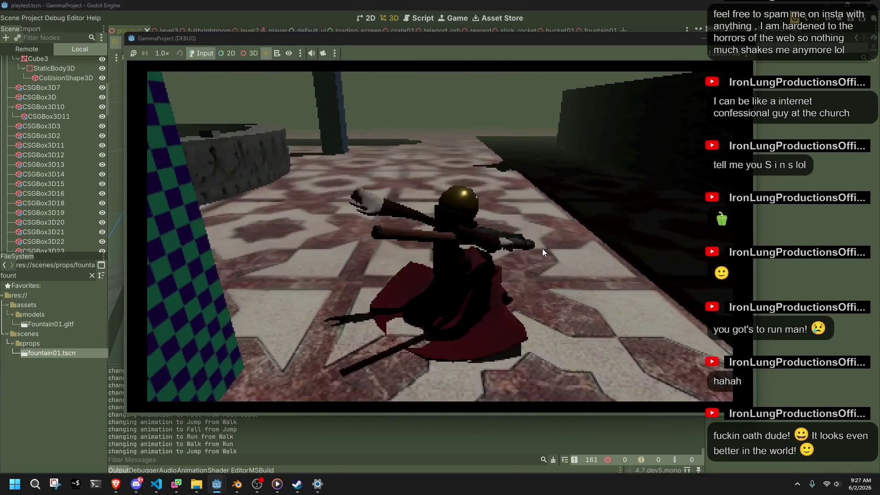
key("w")
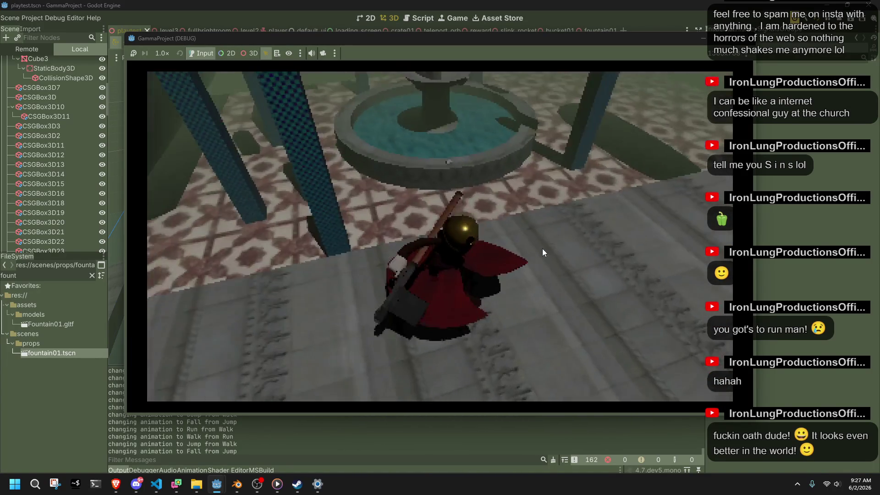
key("w")
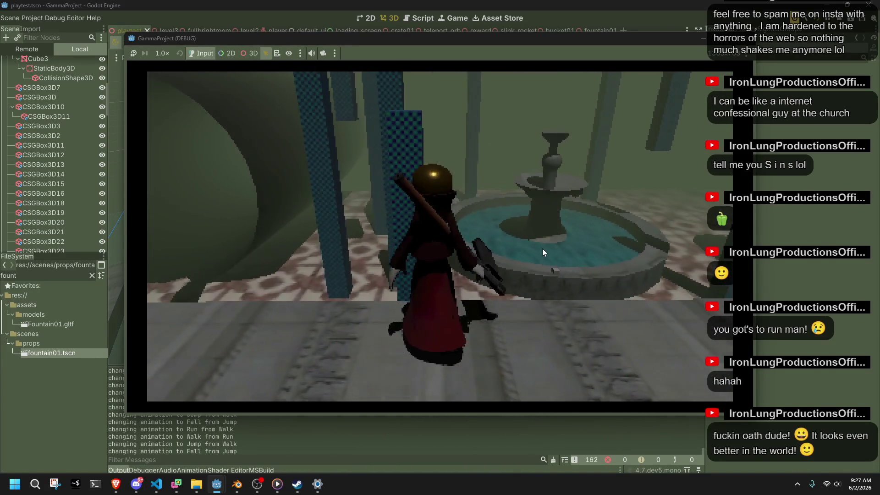
key("space")
key("w")
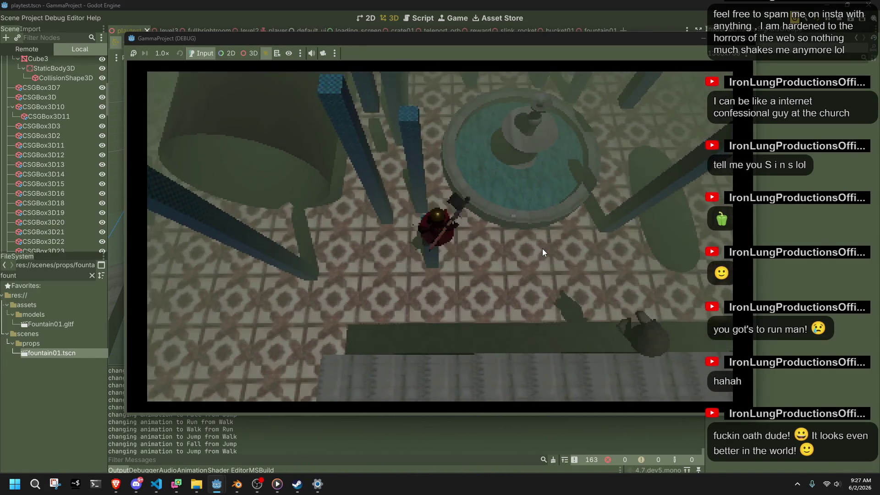
key("w")
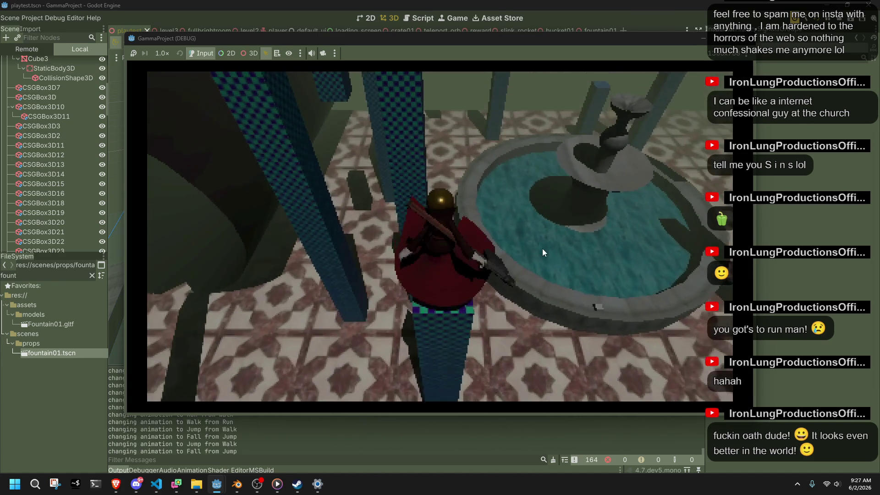
key("space")
key("w")
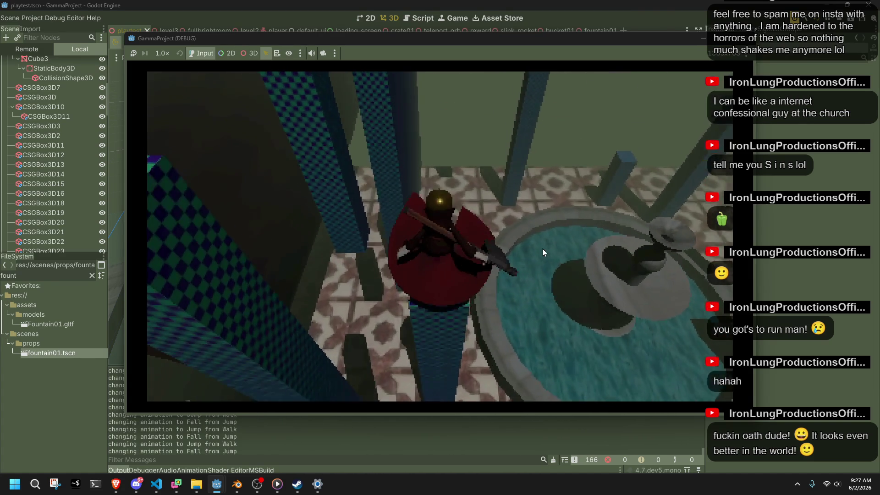
Jump repeatedly on and around the pillar near the fountain
key("space")
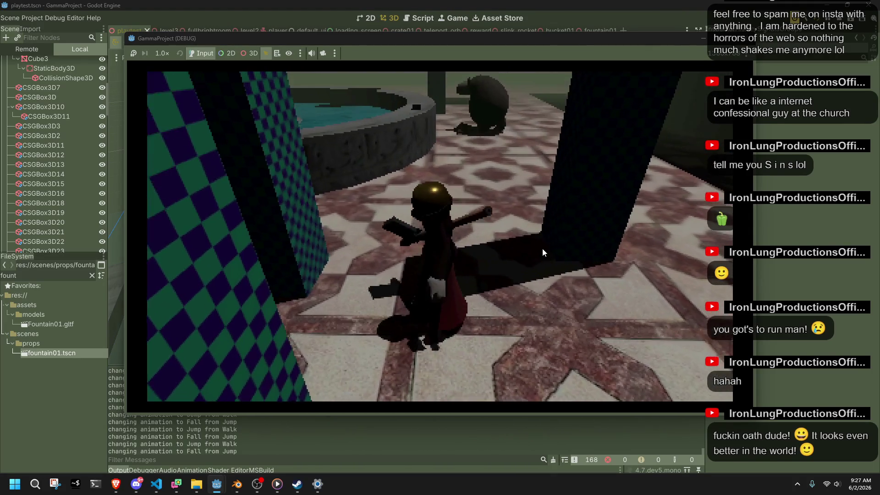
key("space")
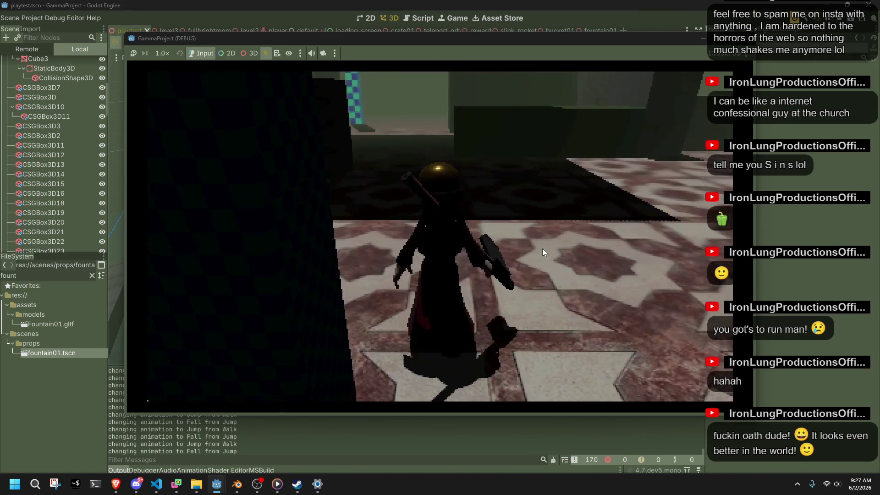
key("space")
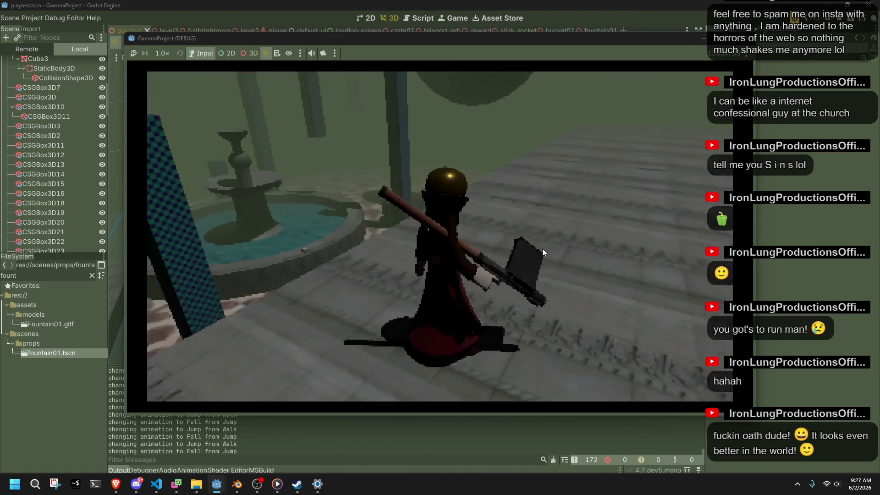
key("space")
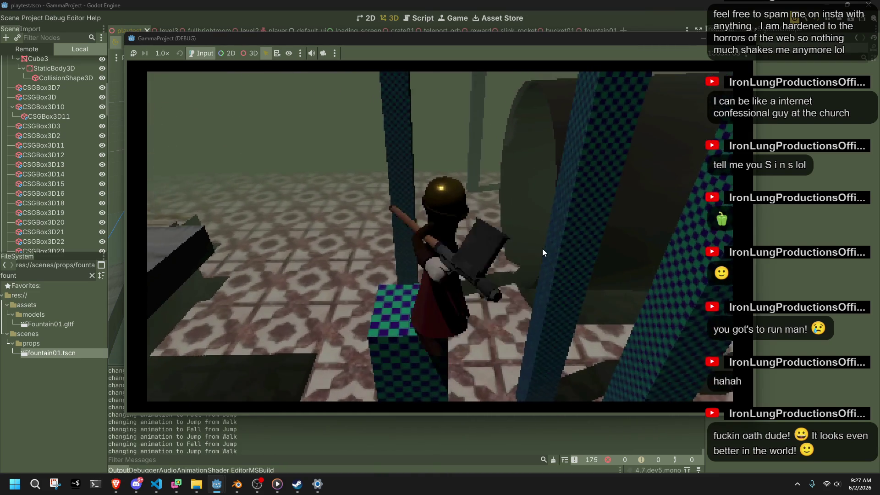
Jump up the successive pillars to reach the top one above the fountain
key("space")
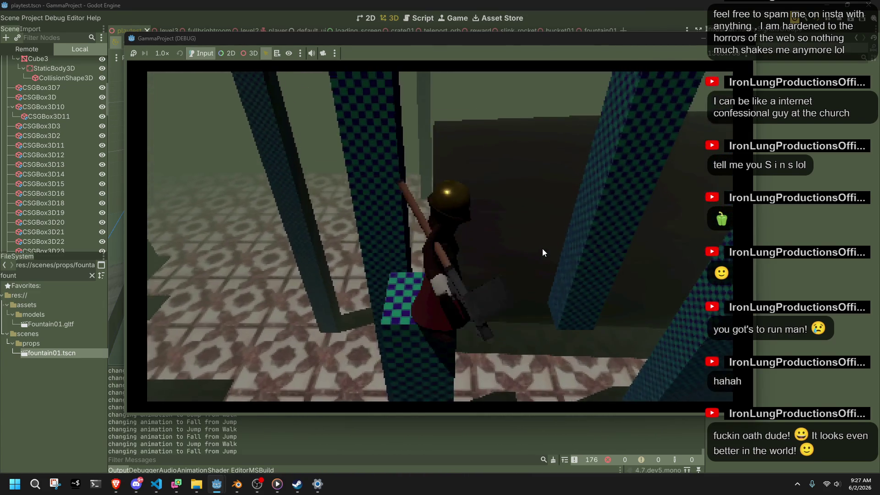
key("space")
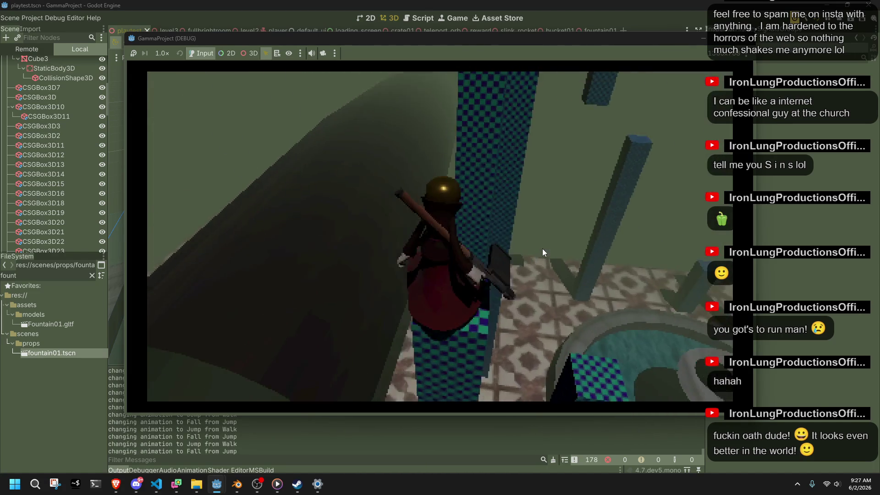
key("space")
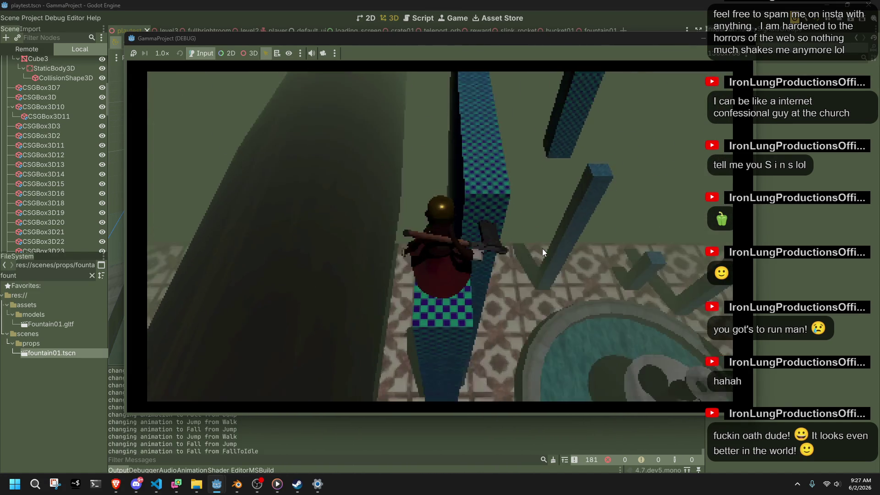
key("space")
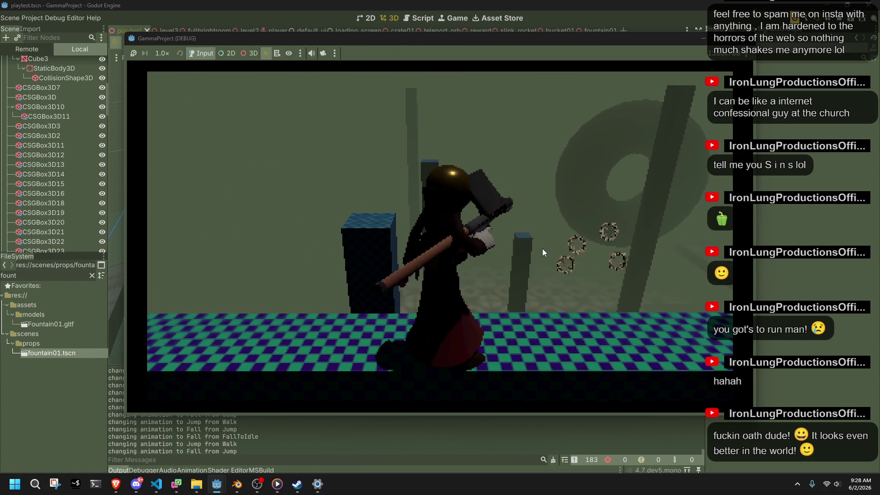
Swing the hammer twice, then walk along the checkered walkway beside the pillar
left_click(542, 248)
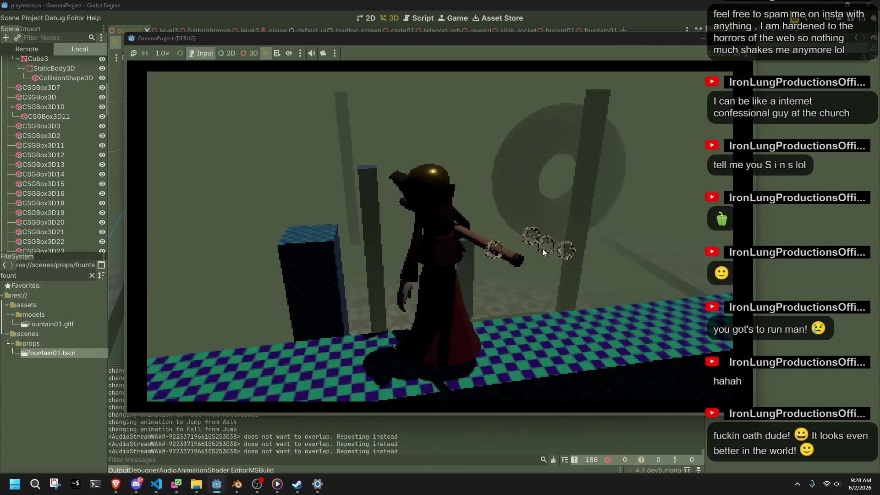
left_click(542, 248)
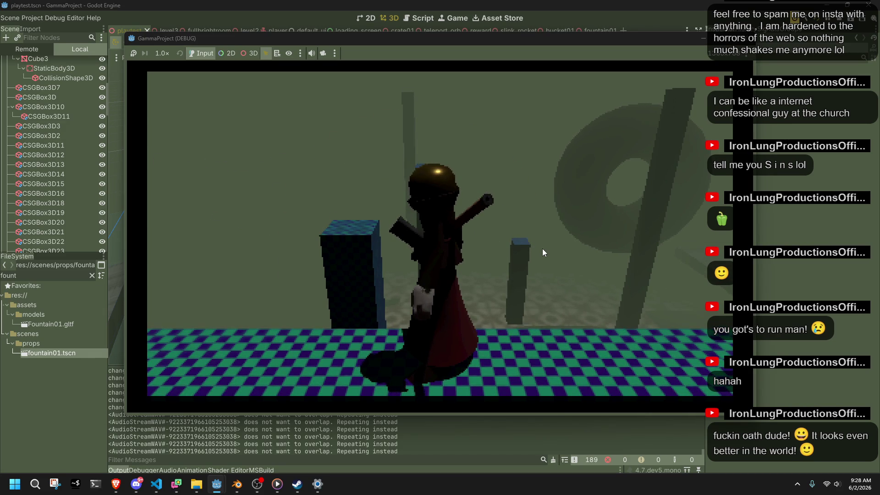
key("w")
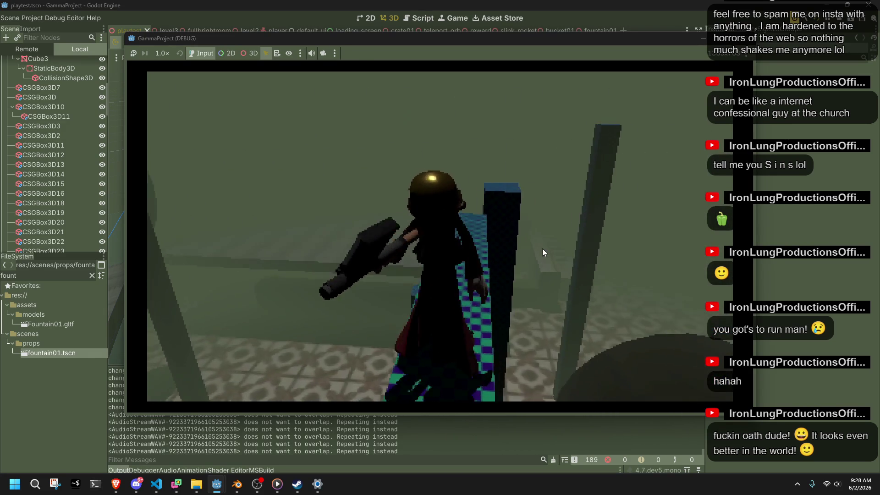
key("w")
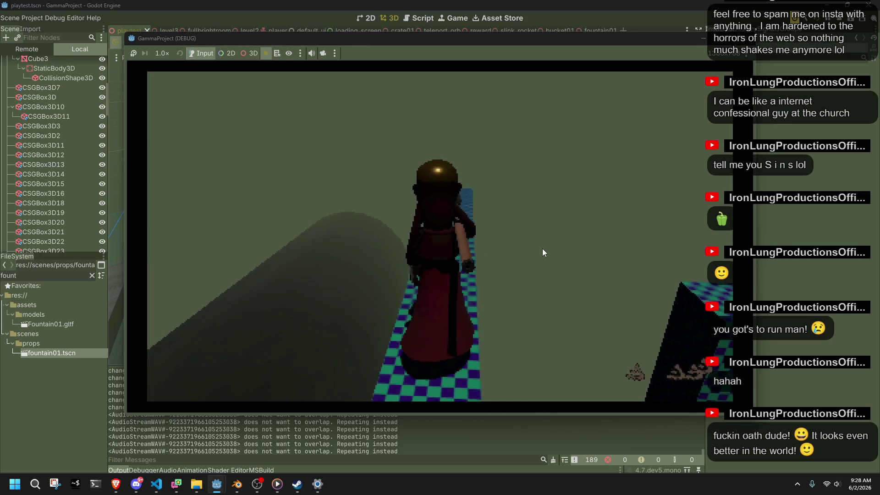
key("w")
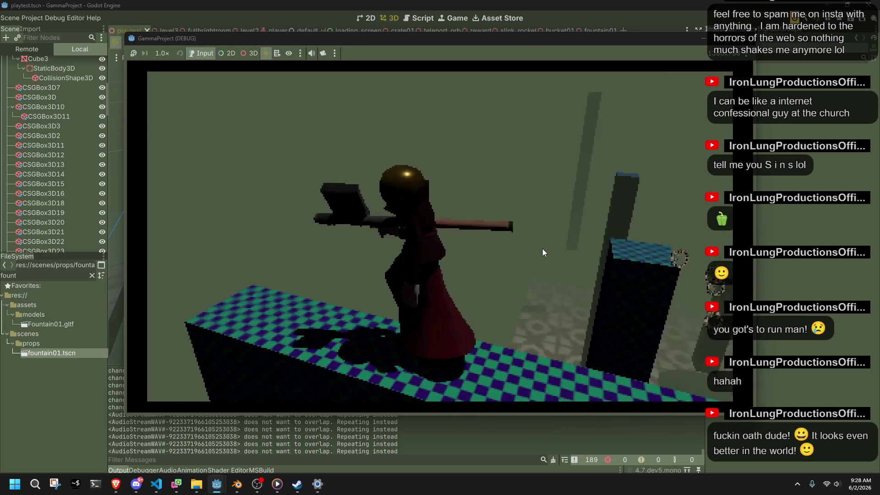
key("w")
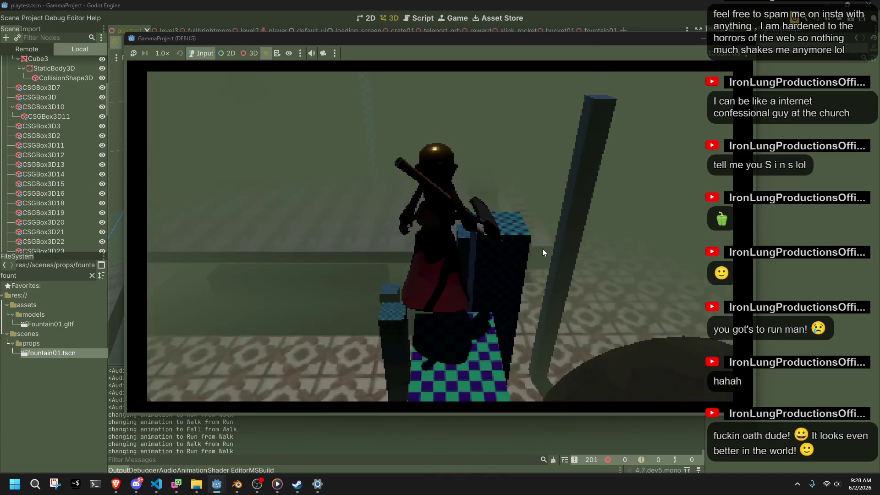
Leap off the checkered block high above the tiled floor and fountain
key("space")
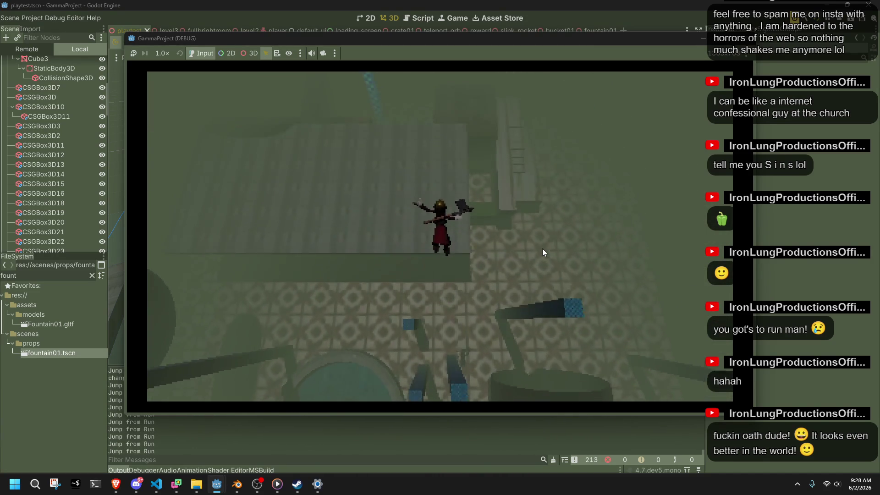